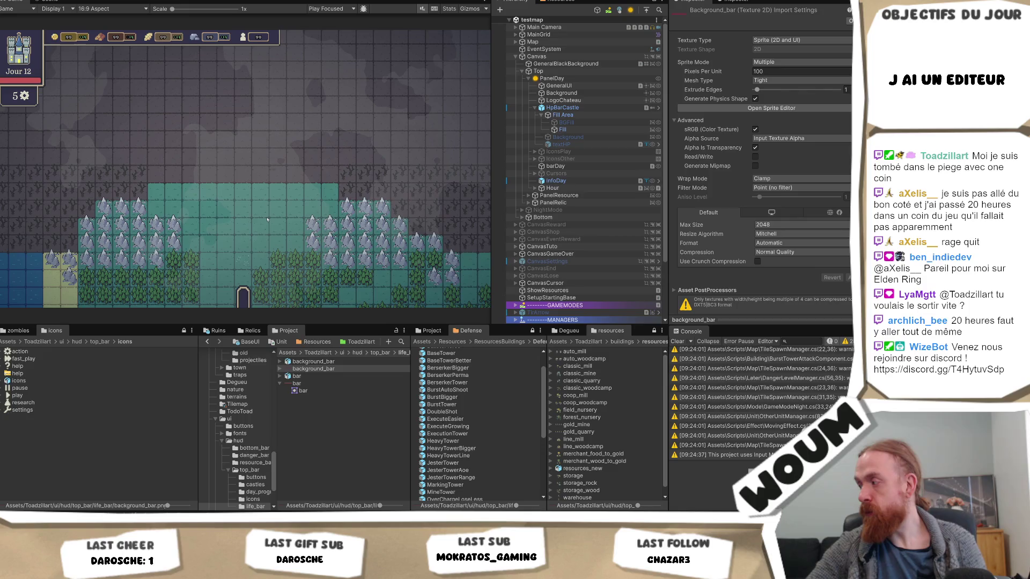
# - Go up from the Defense folder to ResourcesBuildings, where House_Big and the other building prefabs are listed
pyautogui.scroll(2, 487, 411)
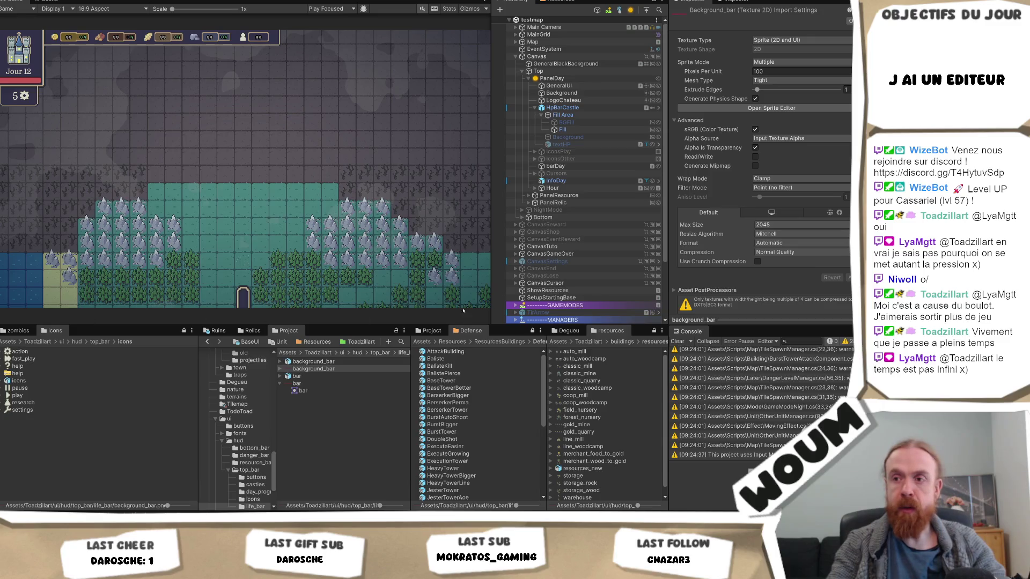
pyautogui.click(496, 342)
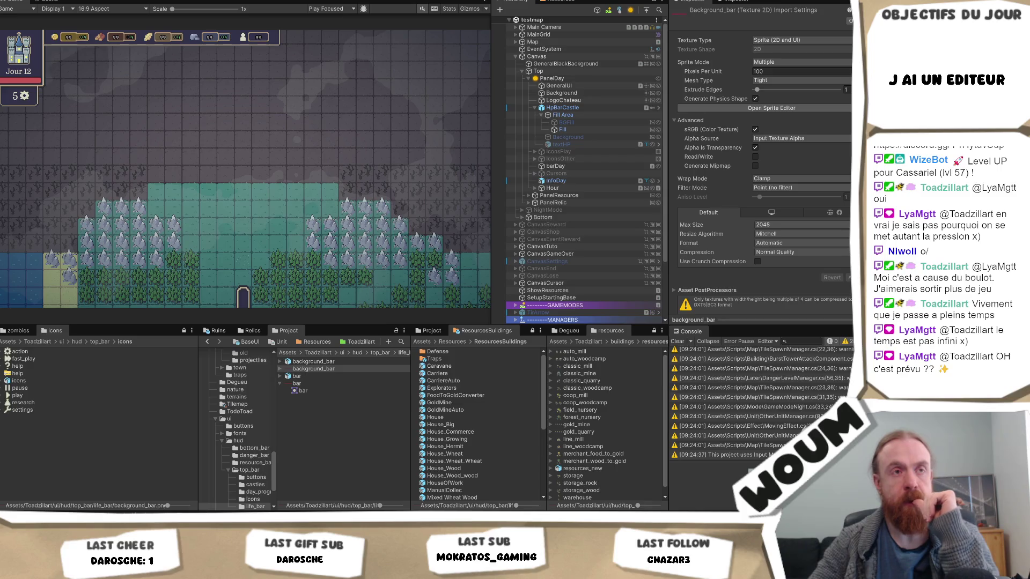
pyautogui.moveTo(72, 577)
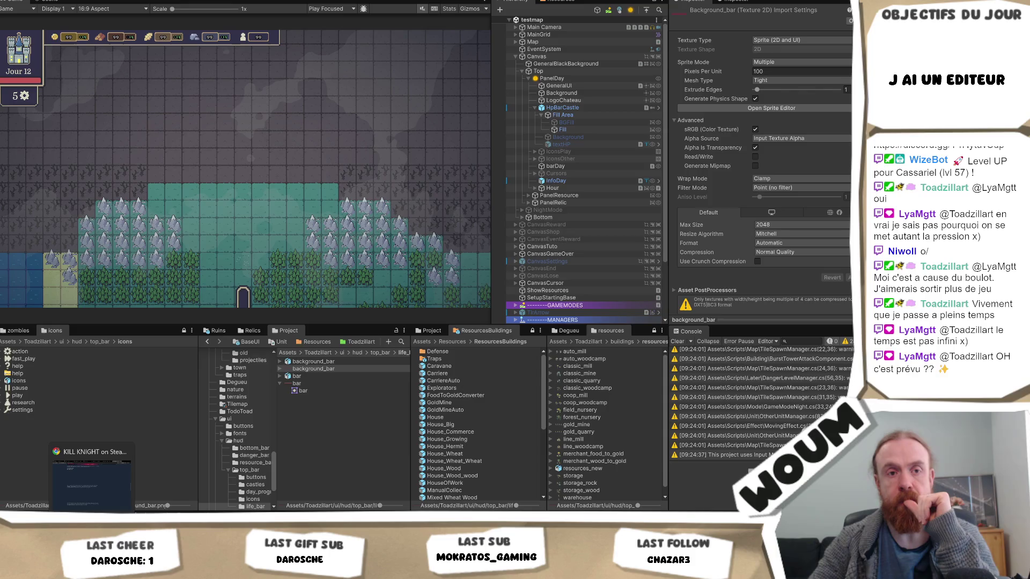
# - Add the note 'être malin sur le placement des tours' to the design notes, then open File Explorer
pyautogui.click(72, 576)
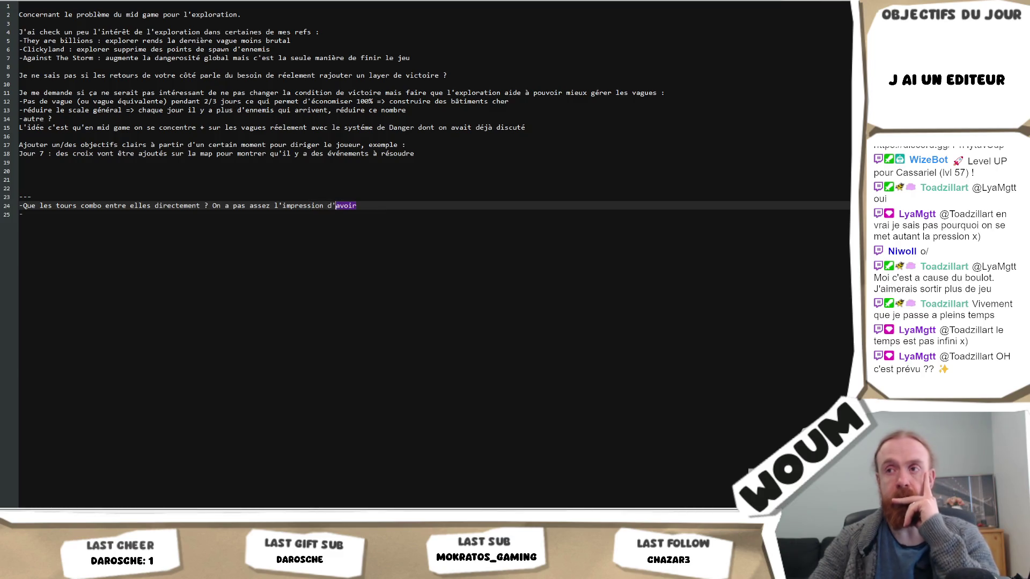
pyautogui.write('être malin sur le placement des tours')
pyautogui.press('Escape')
pyautogui.click(309, 217)
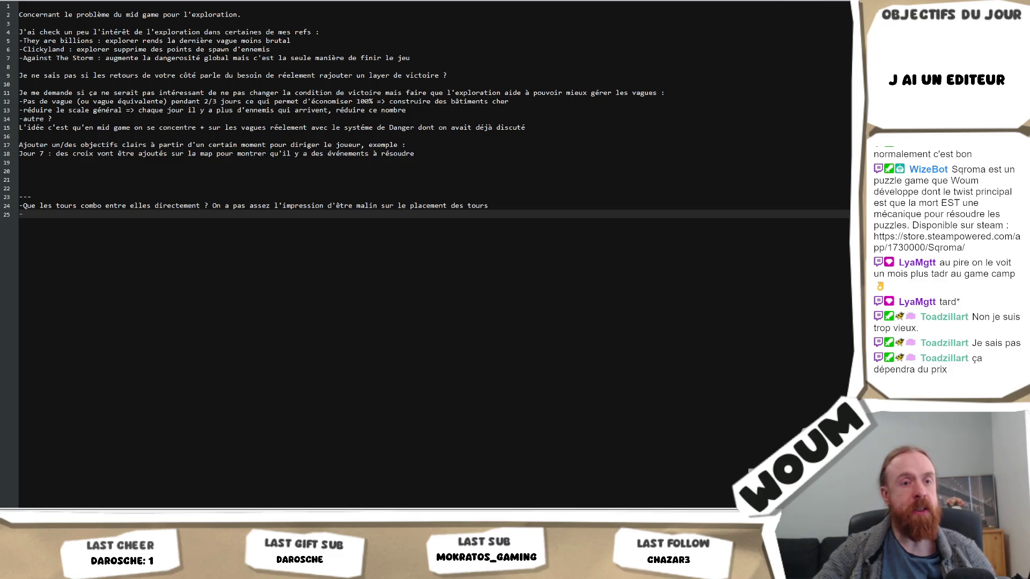
pyautogui.press('super+e')
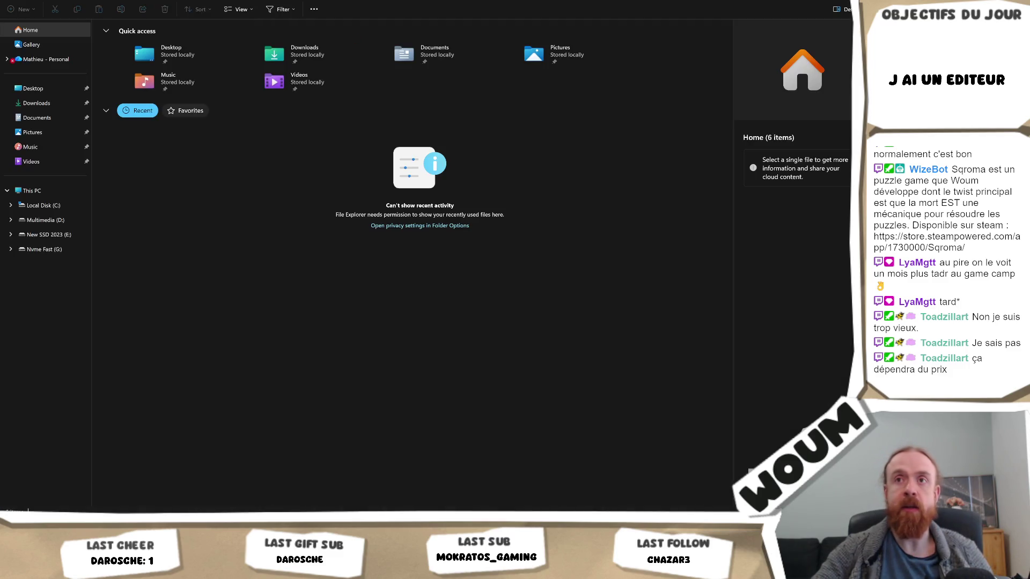
# - Cycle from the notes through Unity and the G-drive project folders, ending back in Unity
pyautogui.hotkey('alt', 'F4')
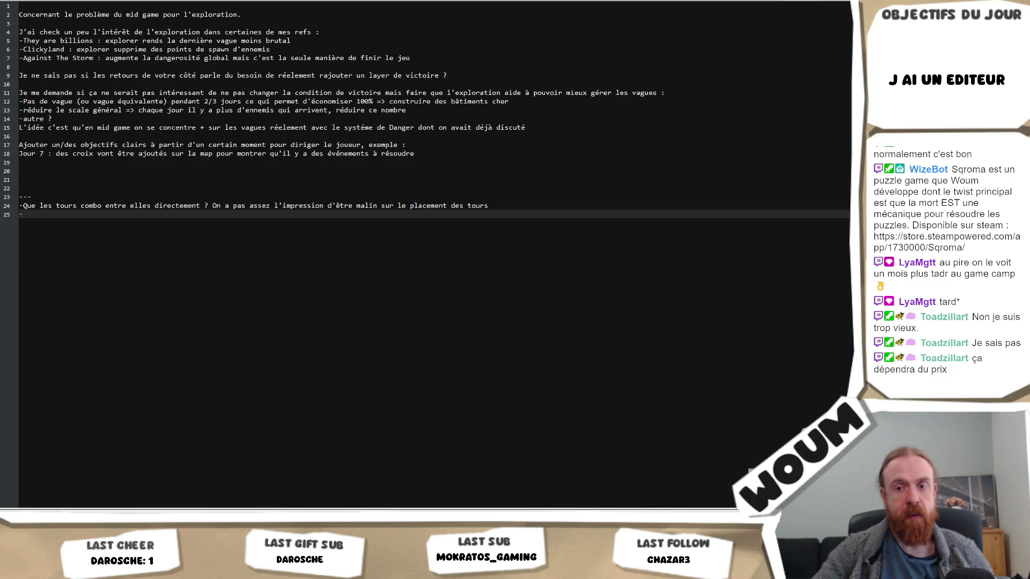
pyautogui.hotkey('alt', 'Tab')
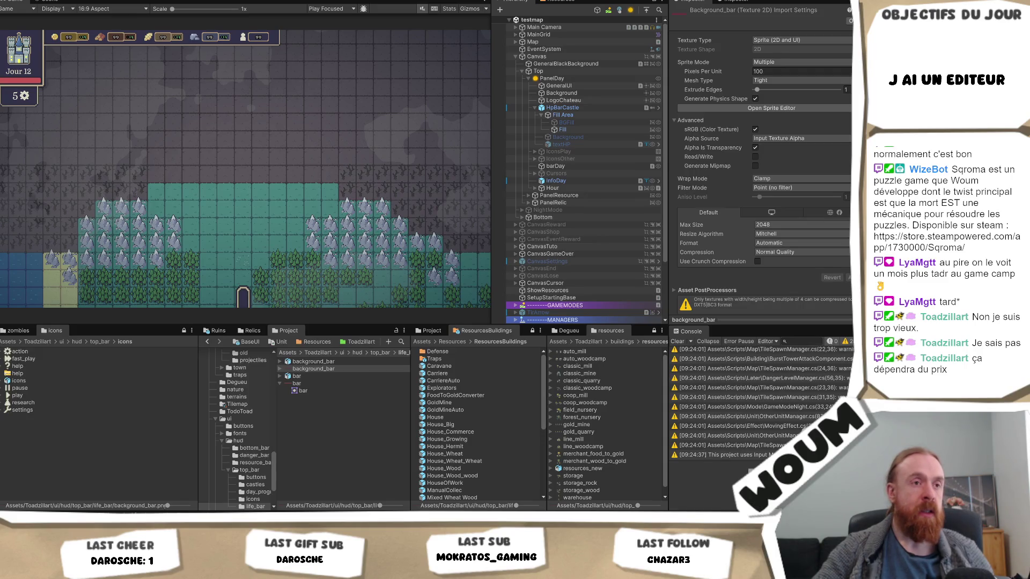
pyautogui.hotkey('alt', 'Tab')
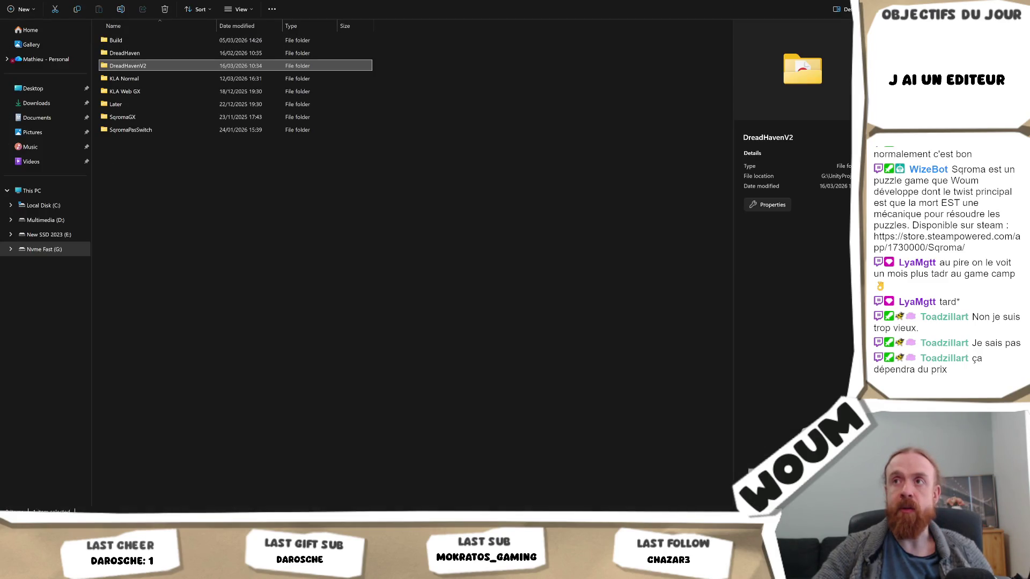
pyautogui.hotkey('alt', 'Tab')
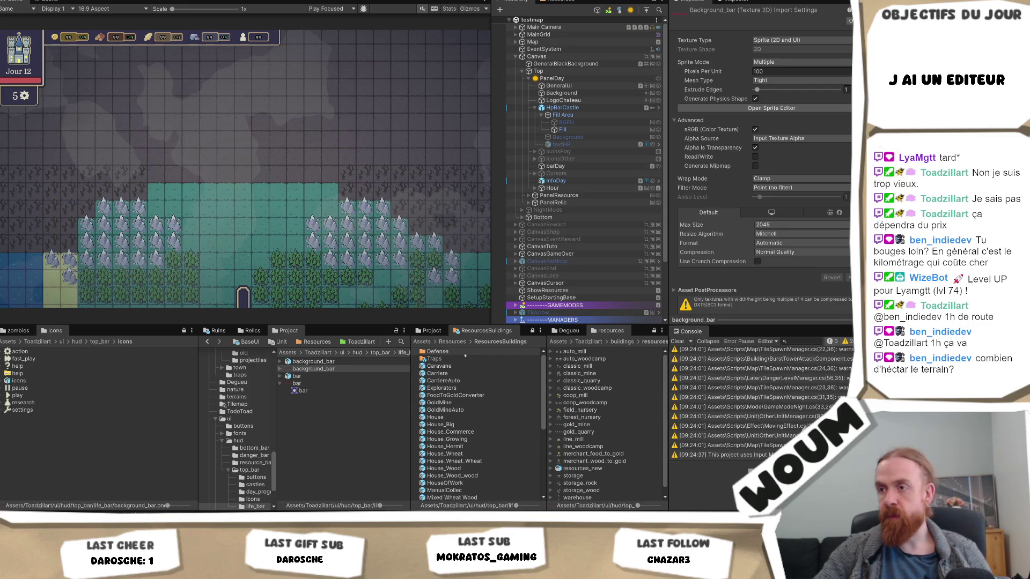
# - Inspect the House prefab and locate its UI icon and house_0 sprites in the project
pyautogui.click(471, 418)
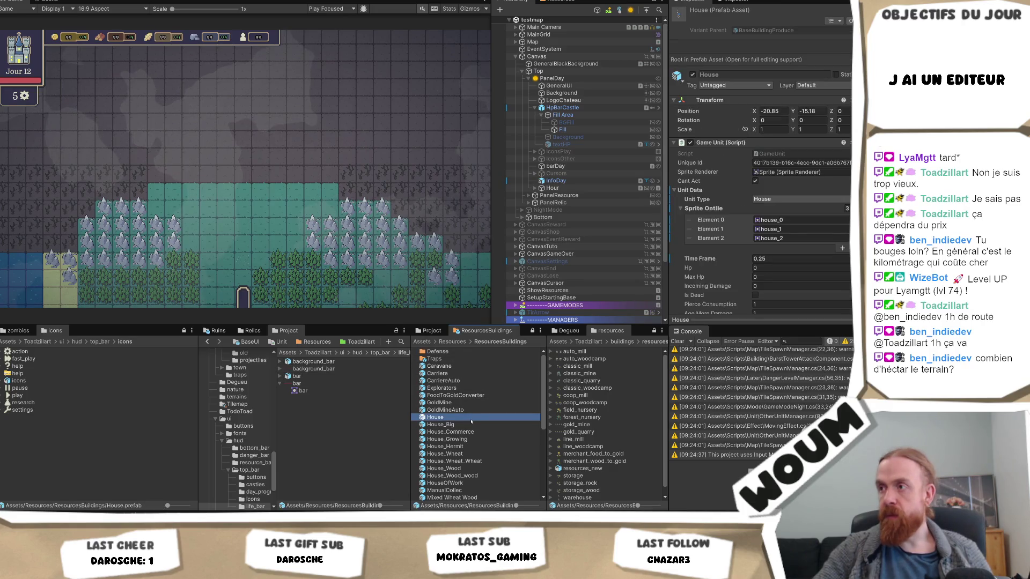
pyautogui.scroll(-10, 799, 264)
pyautogui.scroll(-8, 800, 264)
pyautogui.click(790, 196)
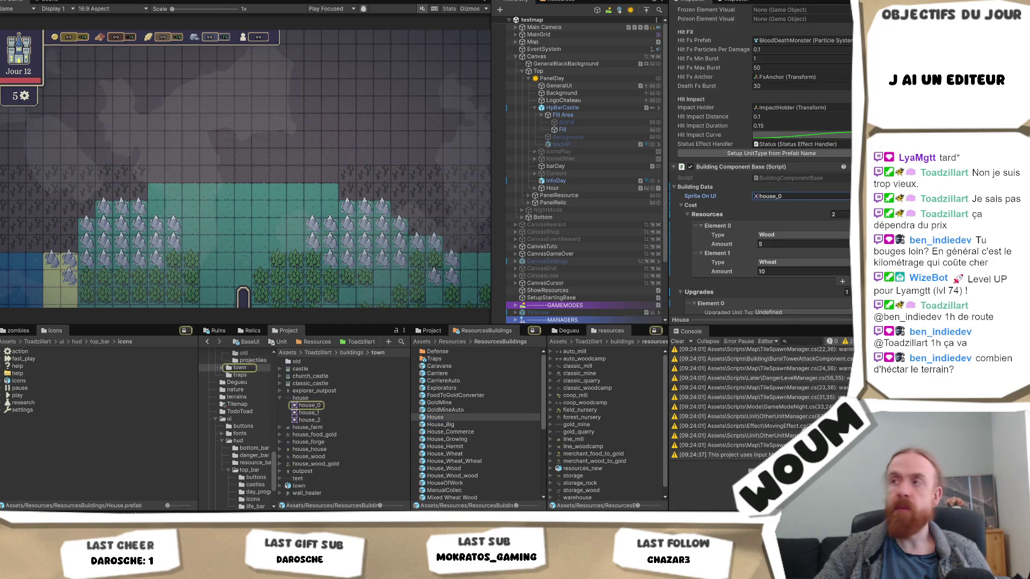
pyautogui.scroll(6, 742, 207)
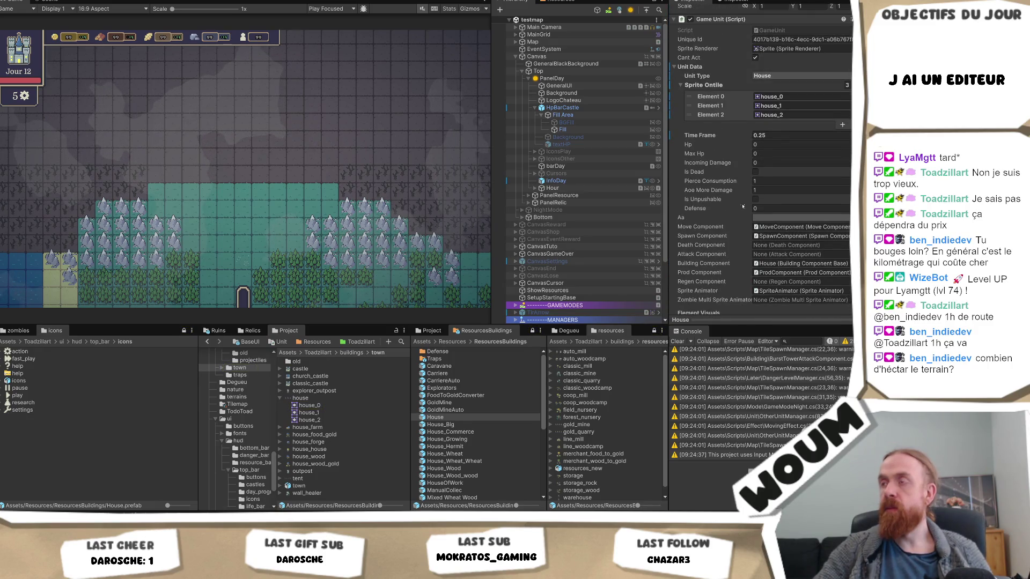
pyautogui.click(786, 97)
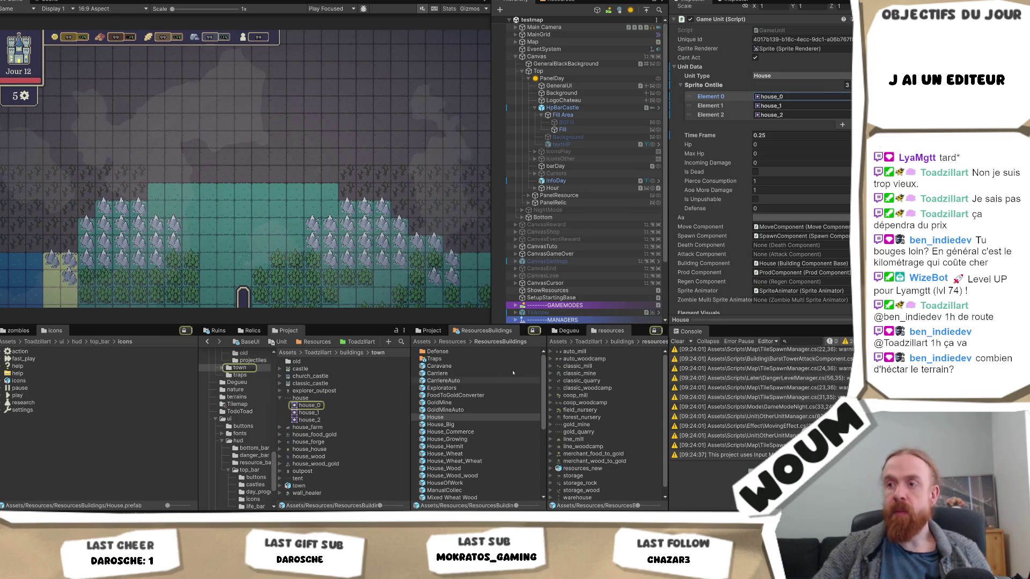
# - Open House_Big and ping its first tile sprite, houseWheat_0, in the Degueu folder
pyautogui.doubleClick(440, 424)
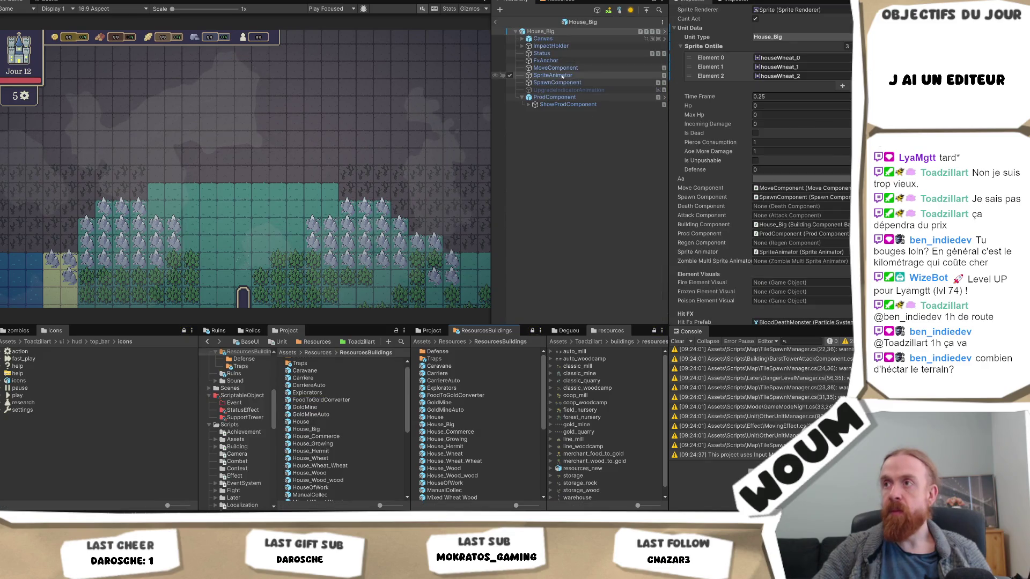
pyautogui.click(793, 58)
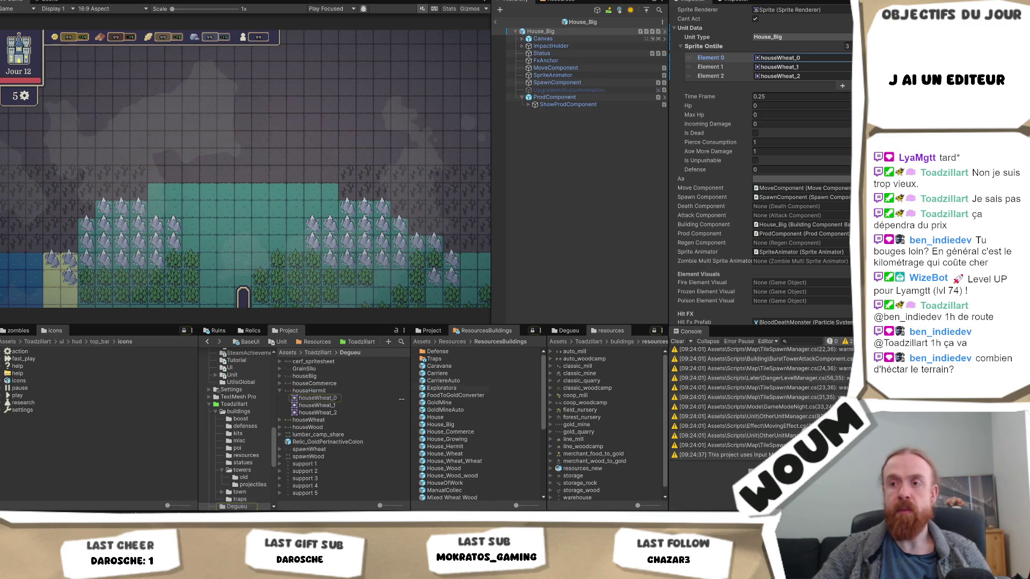
pyautogui.click(327, 391)
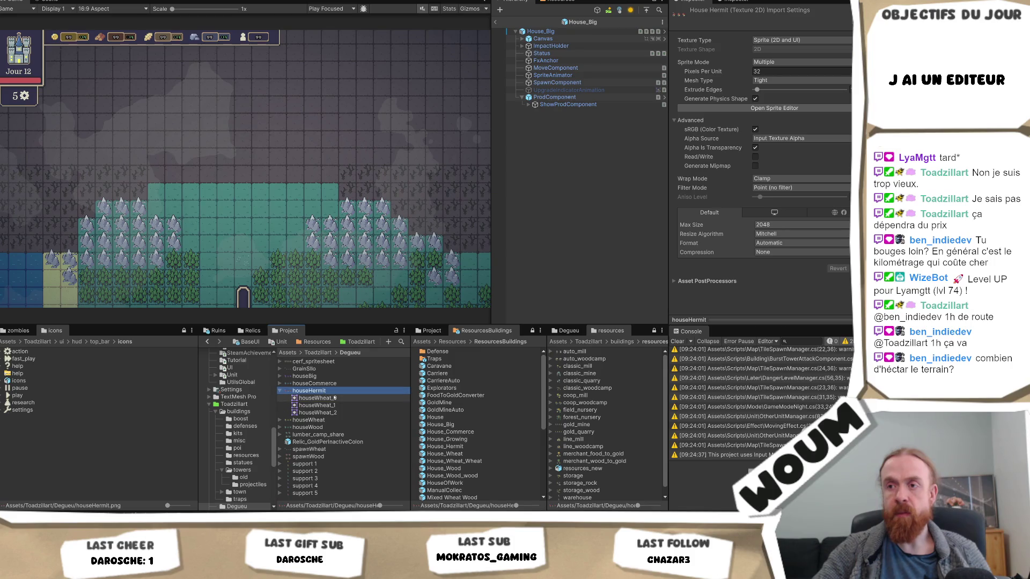
# - View houseHermit's import settings (Multiple sprite, 32 PPU, Point filter), then select House_Big's ShowProdComponent
pyautogui.click(334, 398)
pyautogui.click(338, 391)
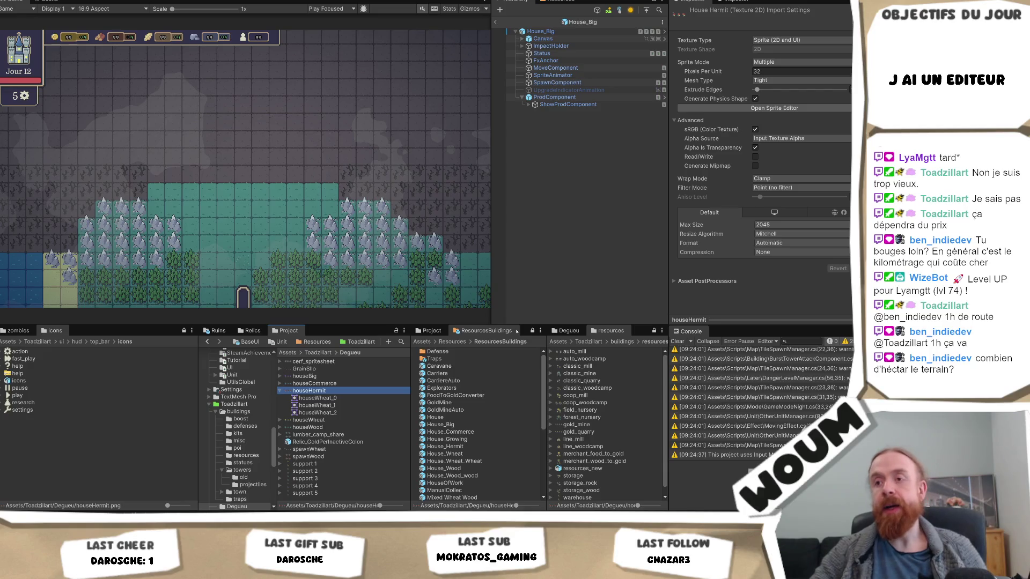
pyautogui.click(517, 331)
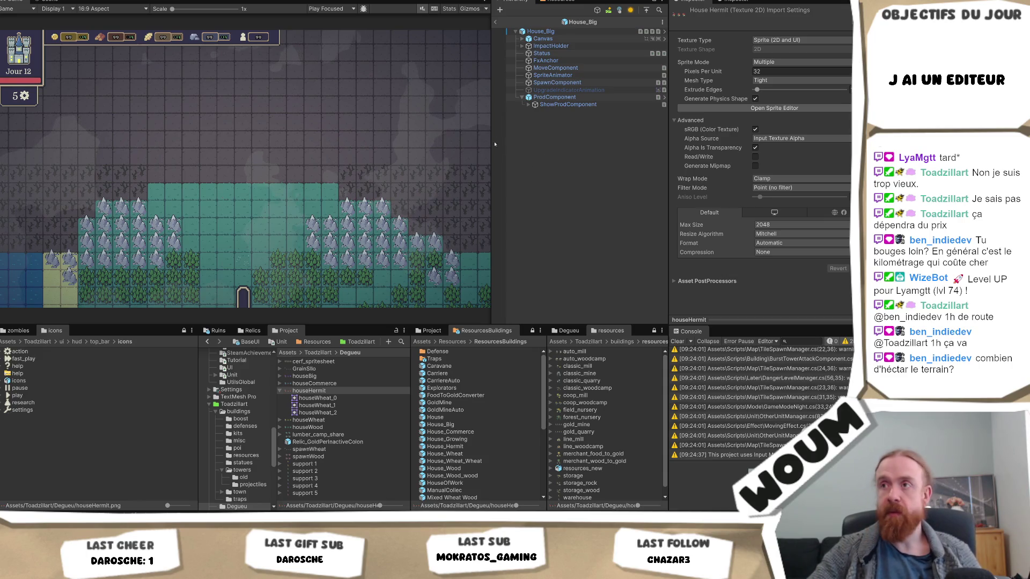
pyautogui.click(566, 104)
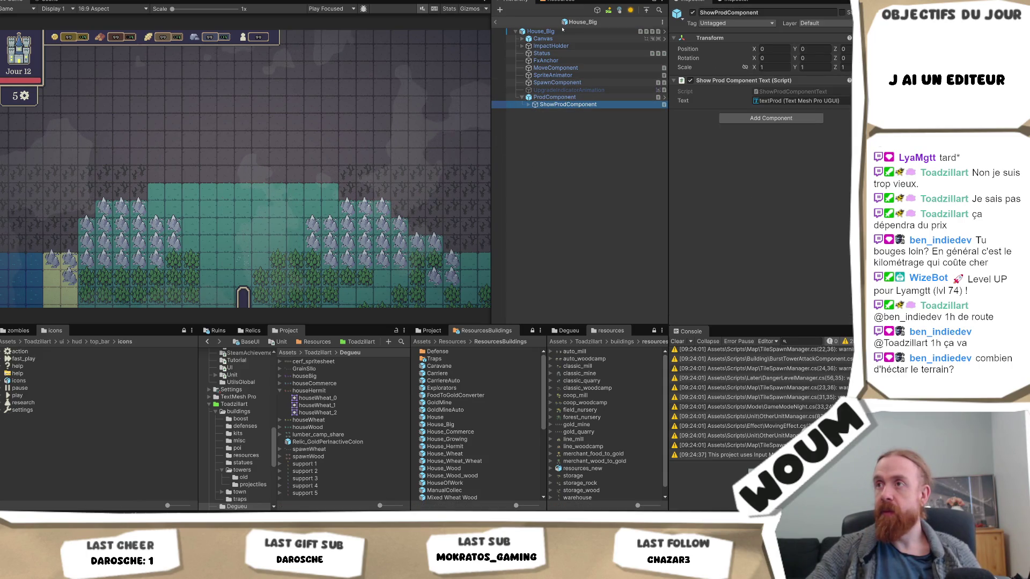
# - Select House_Big and scroll to its Hit FX (BloodDeathMonster) and Hit Impact fields
pyautogui.click(540, 31)
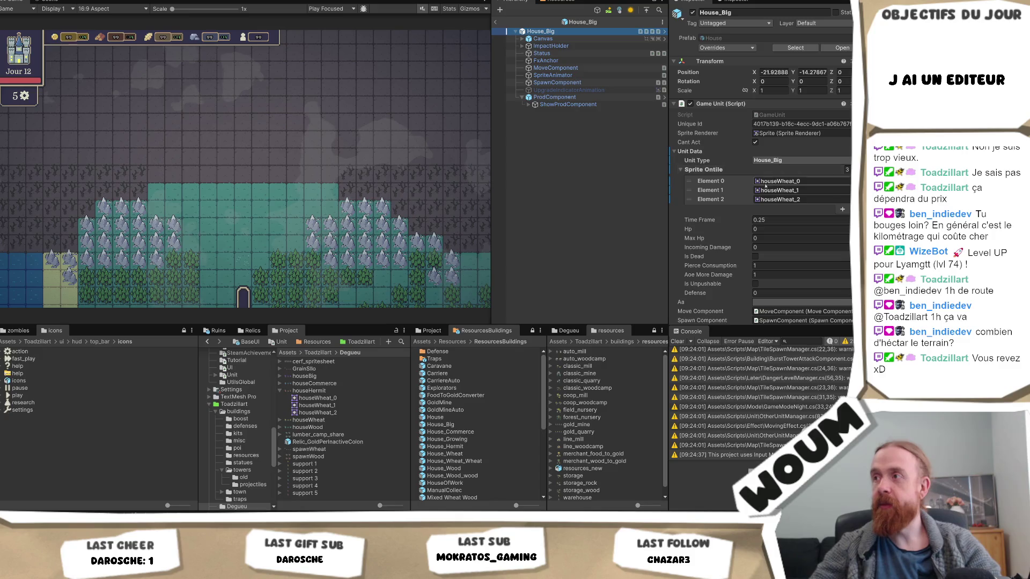
pyautogui.scroll(-5, 803, 204)
pyautogui.scroll(-5, 803, 204)
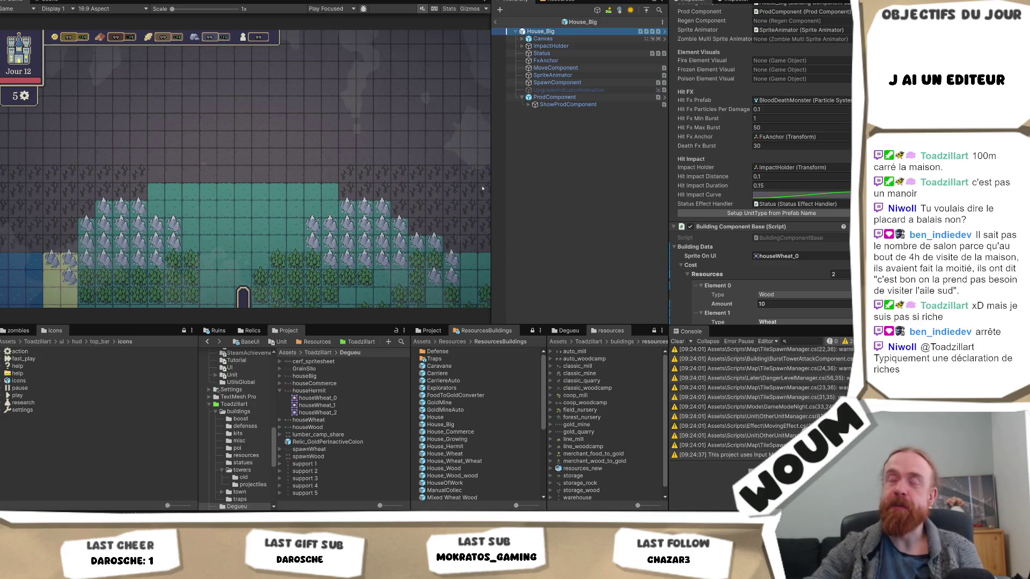
pyautogui.moveTo(491, 160); pyautogui.dragTo(452, 147)
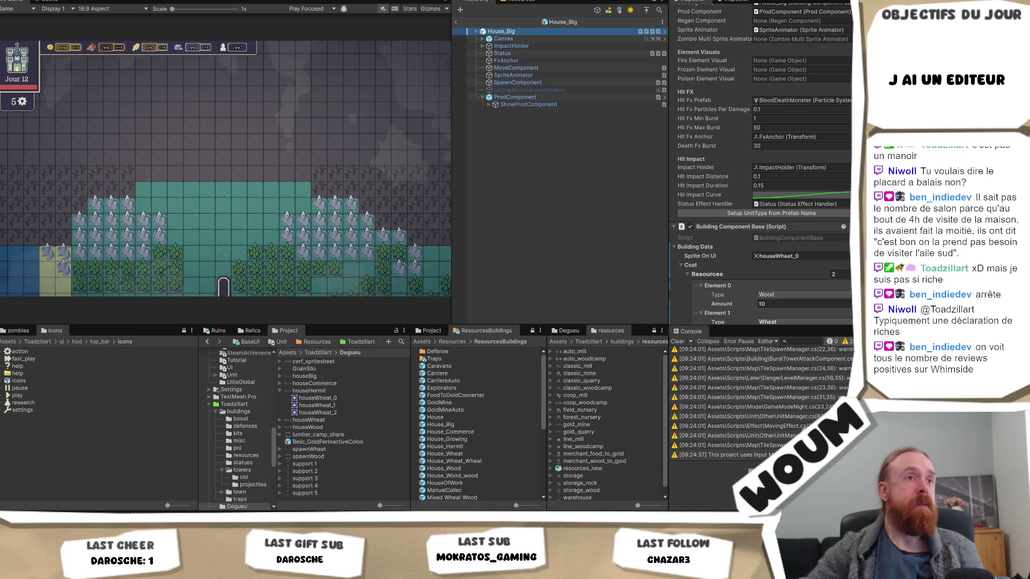
# - Finish narrowing the Game view so the Hierarchy panel is wider
pyautogui.click(451, 147)
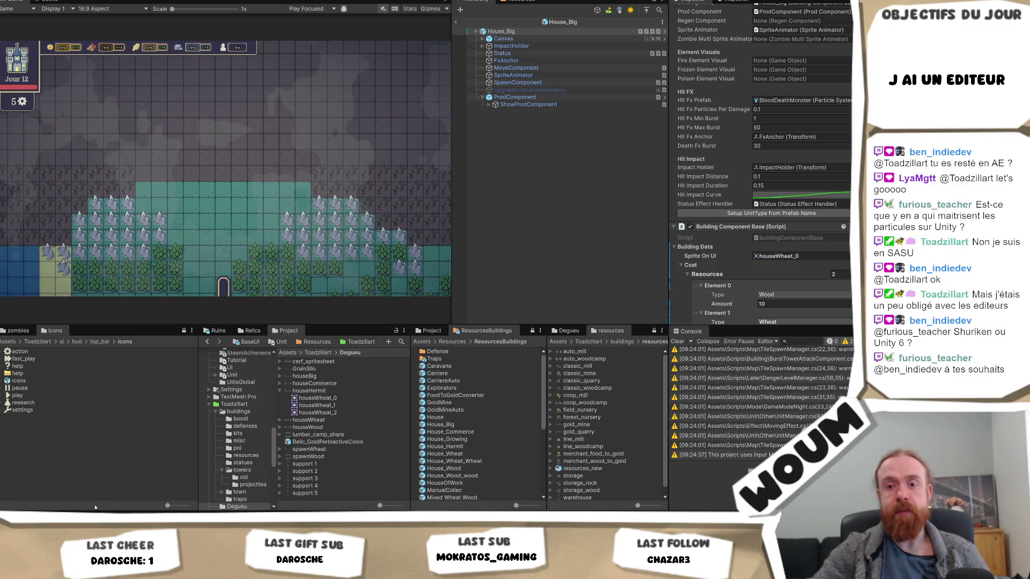
# - Open the Kenney website in a new browser tab
pyautogui.click(91, 480)
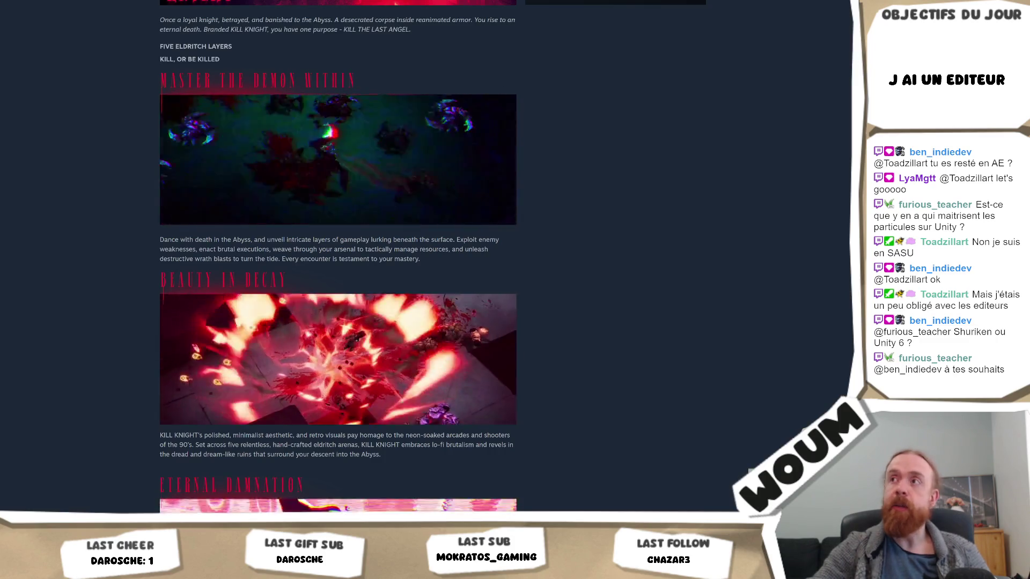
pyautogui.hotkey('ctrl', 't')
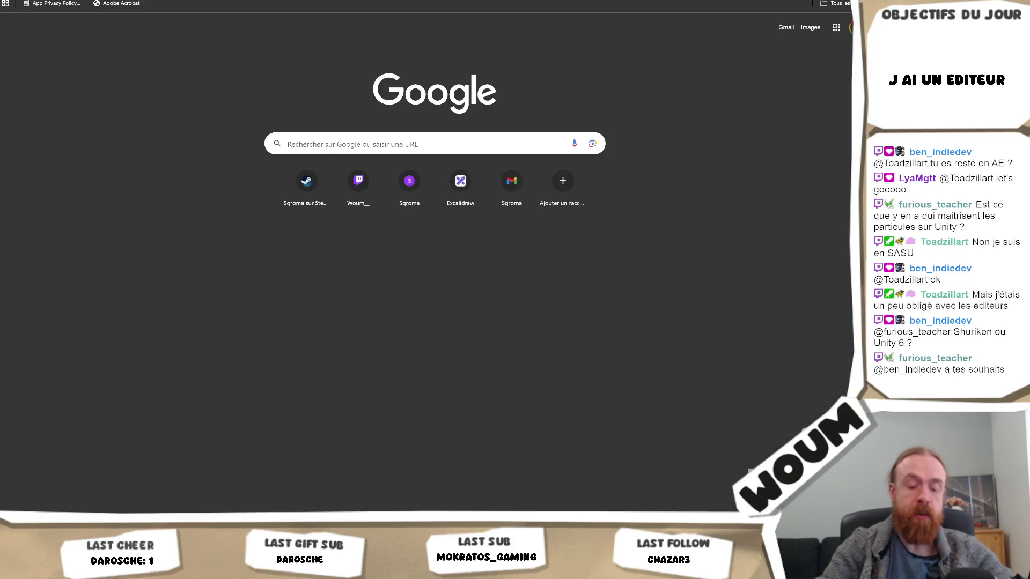
pyautogui.write('kenney')
pyautogui.press('Return')
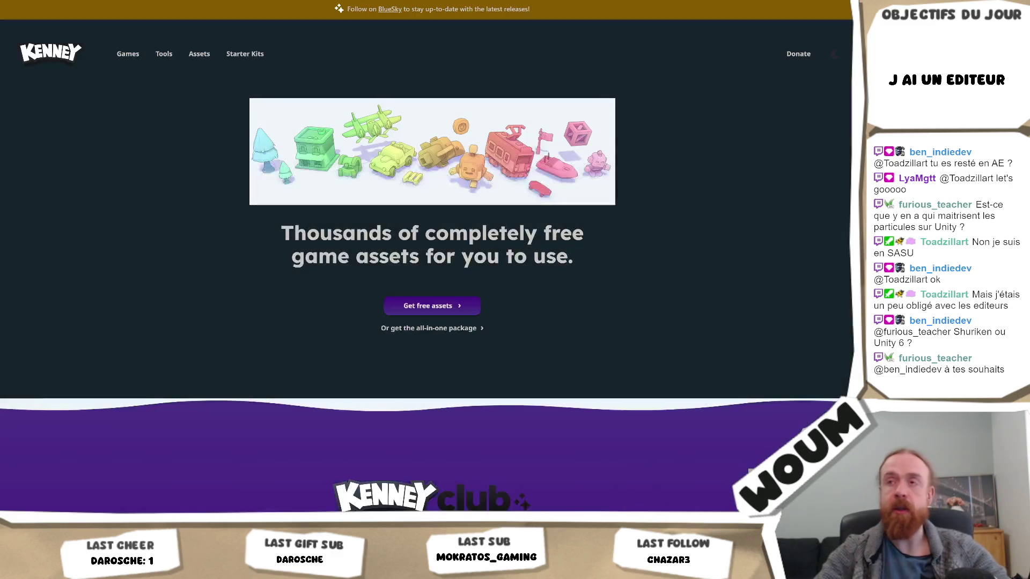
# - Go to Kenney's Assets catalogue and search it for 'particl'
pyautogui.click(129, 55)
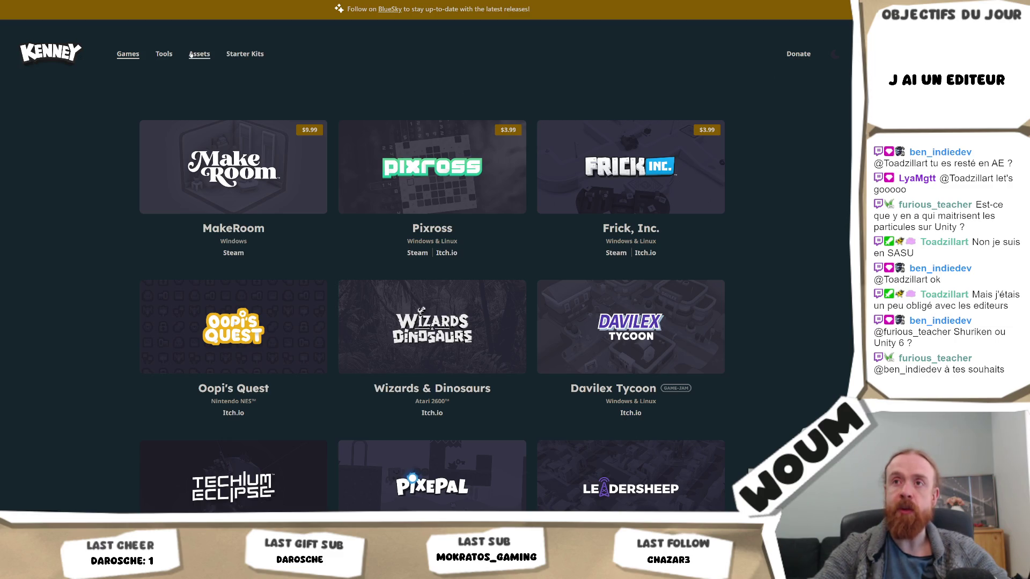
pyautogui.click(197, 54)
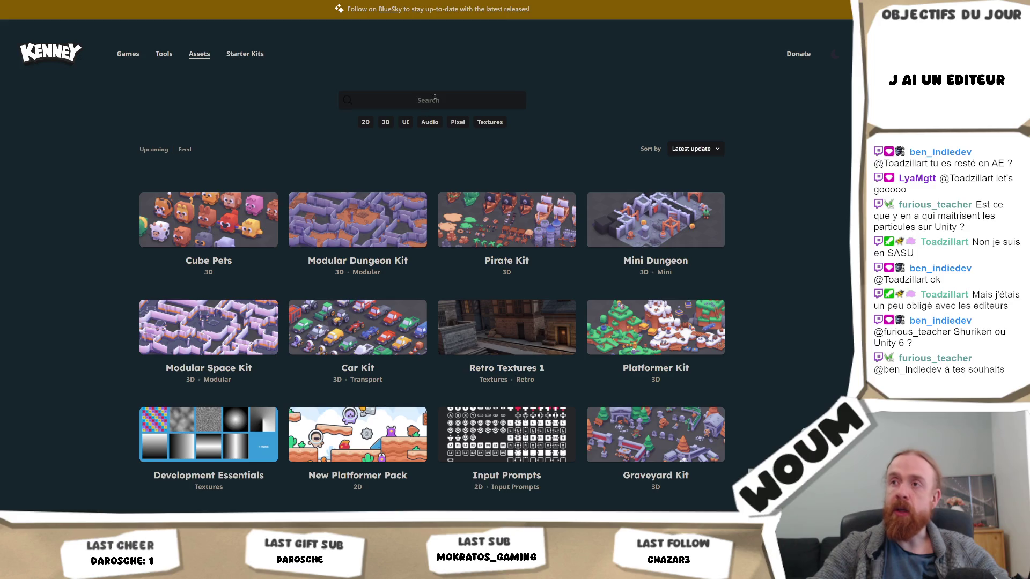
pyautogui.click(434, 100)
pyautogui.write('particl')
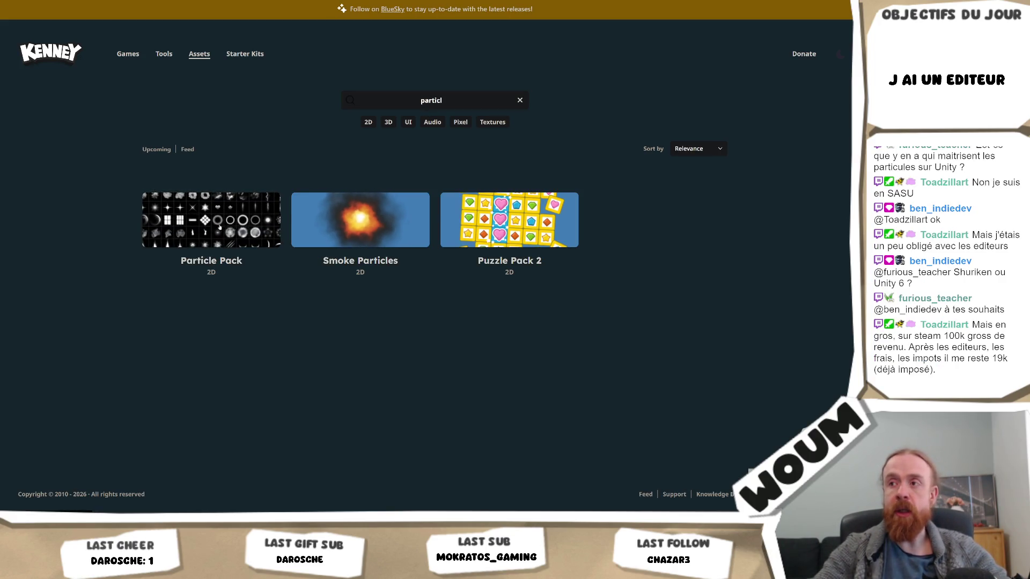
# - Open the Particle Pack page (2D, CC0, 80 files at 512 × 512), then return to Unity
pyautogui.click(219, 227)
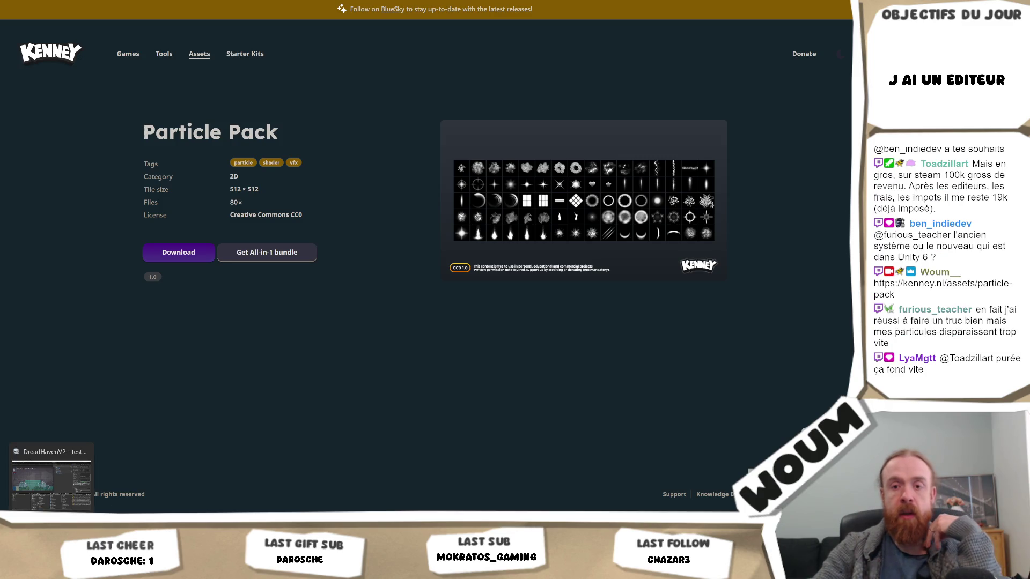
pyautogui.click(52, 569)
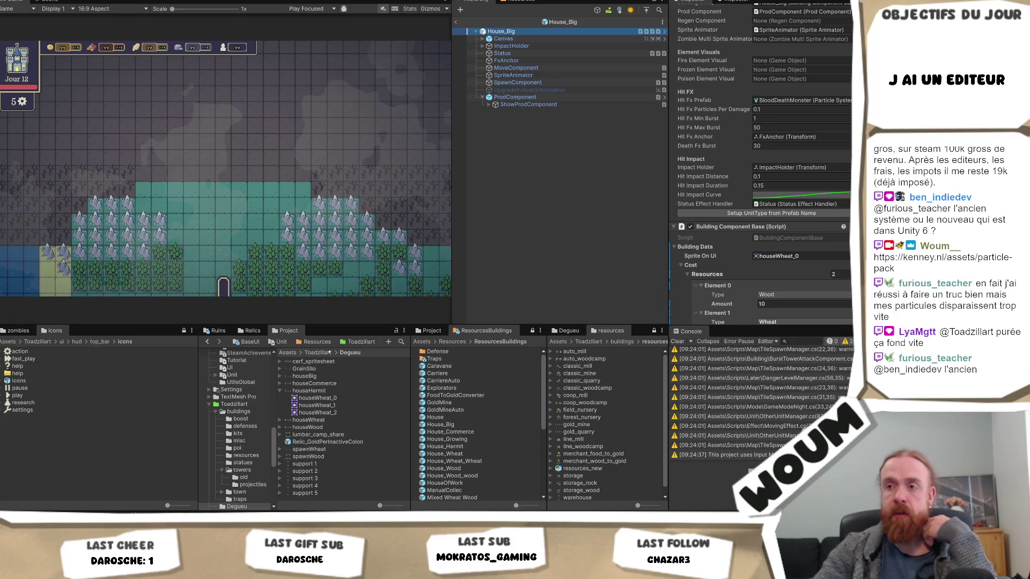
# - Browse Assets > Prefabs > Particules and open BloodDeathMonster (duration 5, size 0.07) for editing
pyautogui.click(287, 352)
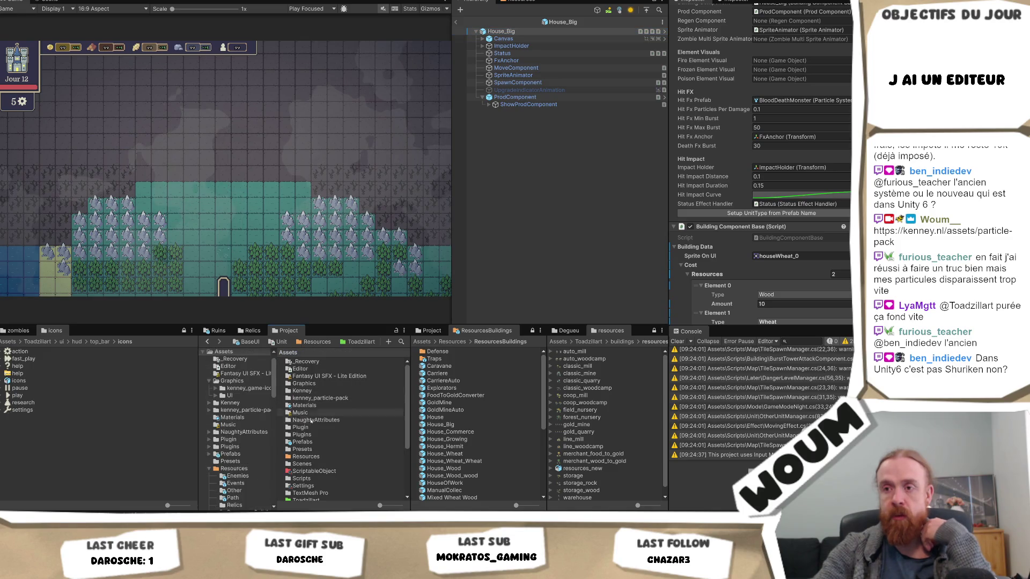
pyautogui.doubleClick(314, 440)
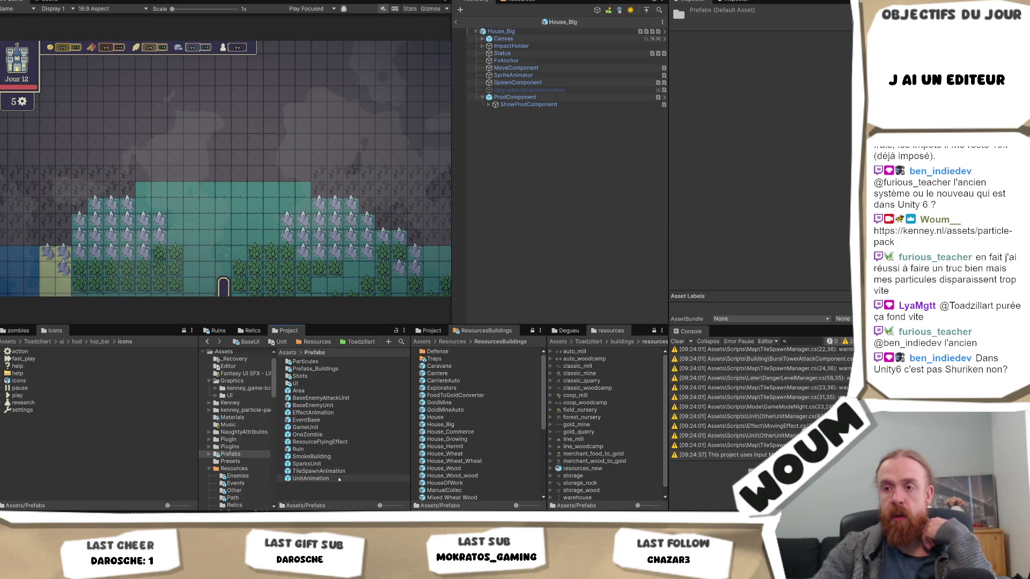
pyautogui.doubleClick(305, 362)
pyautogui.doubleClick(318, 362)
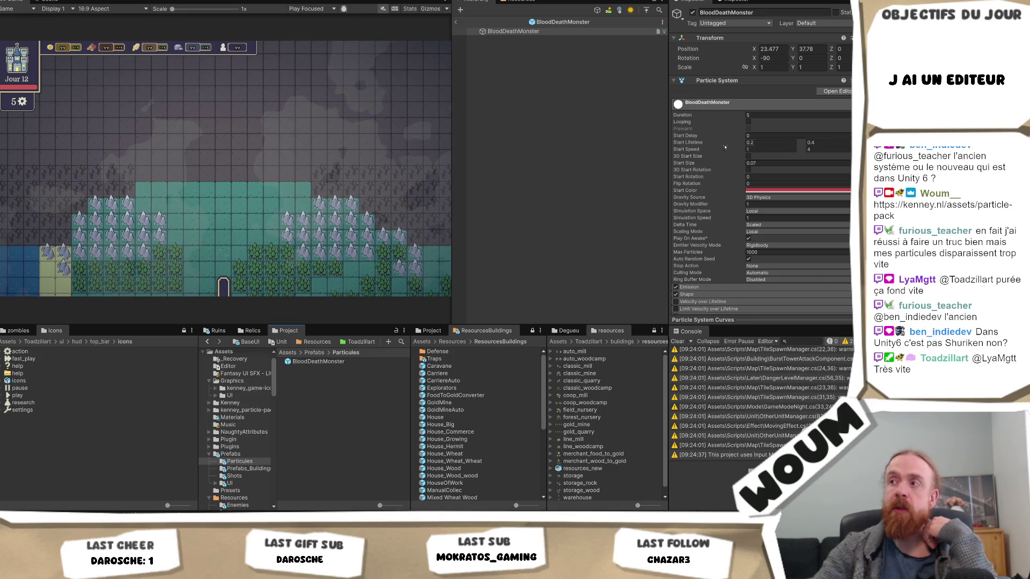
# - Expand BloodDeathMonster's Size over Lifetime module to view its size curve
pyautogui.click(759, 142)
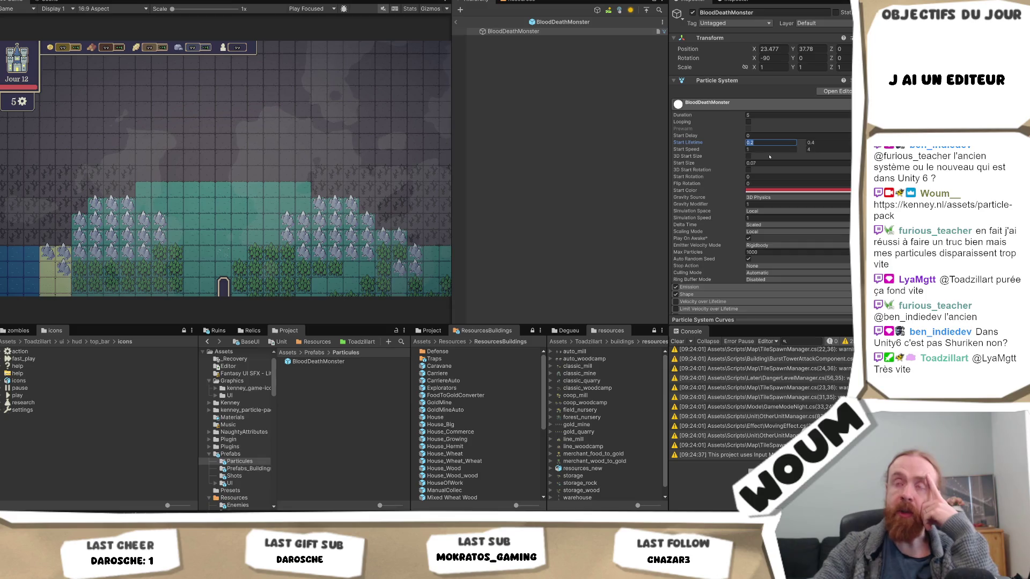
pyautogui.scroll(-5, 760, 238)
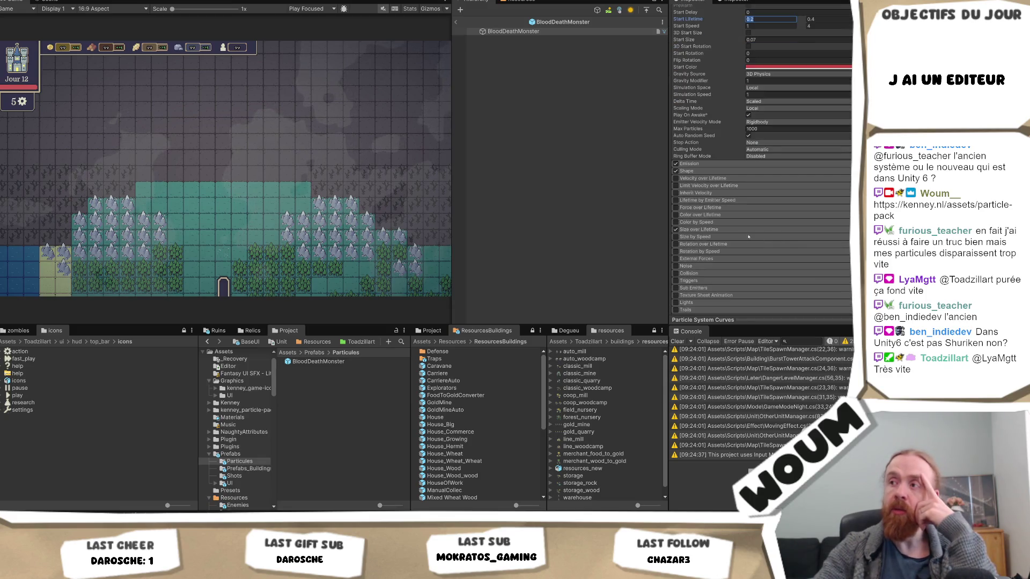
pyautogui.click(738, 231)
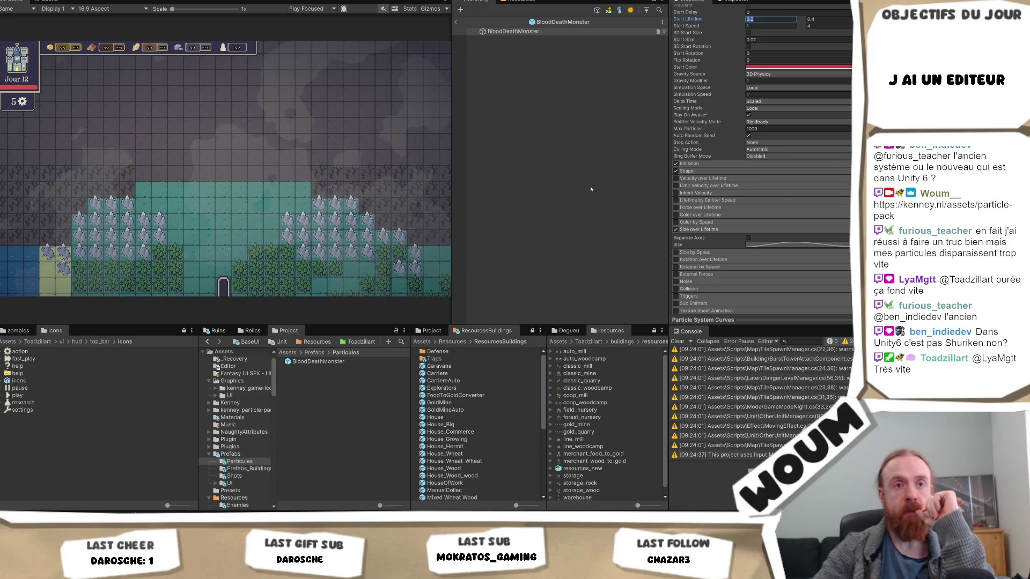
pyautogui.scroll(5, 762, 188)
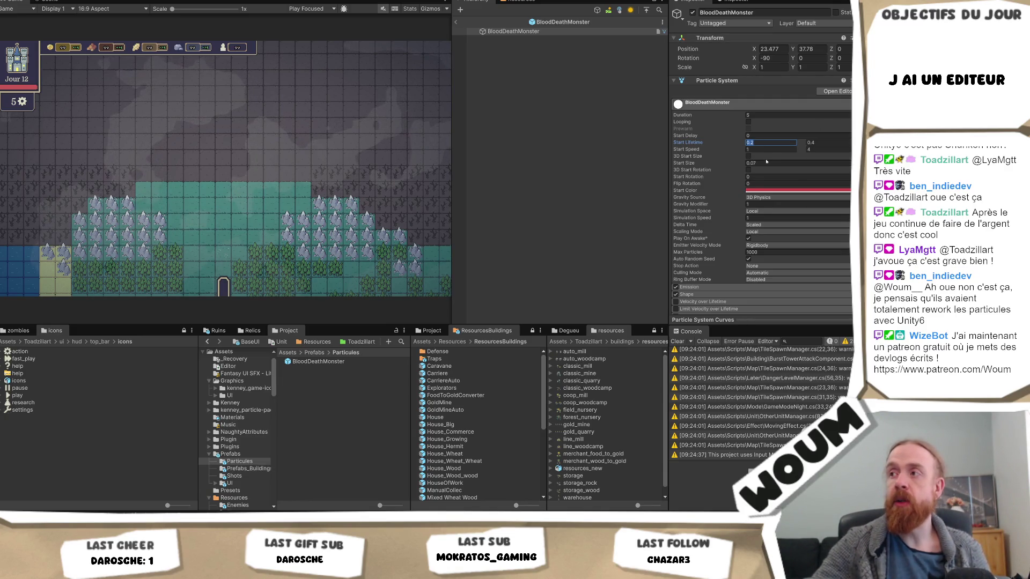
# - Leave Start Lifetime at 0.2 and show the BloodDeathMonster prefab in the Scene view
pyautogui.scroll(-4, 787, 228)
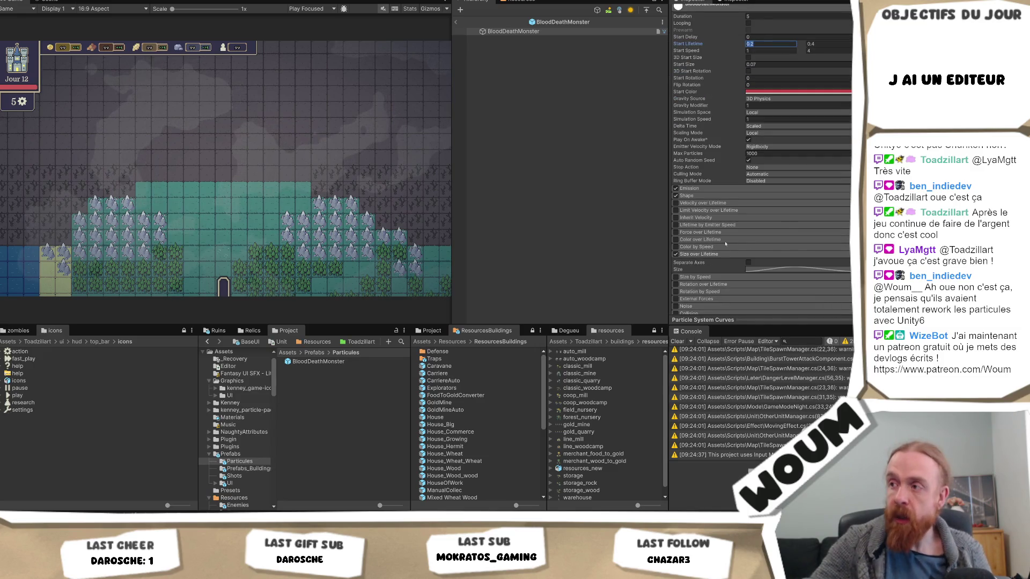
pyautogui.scroll(-1, 758, 192)
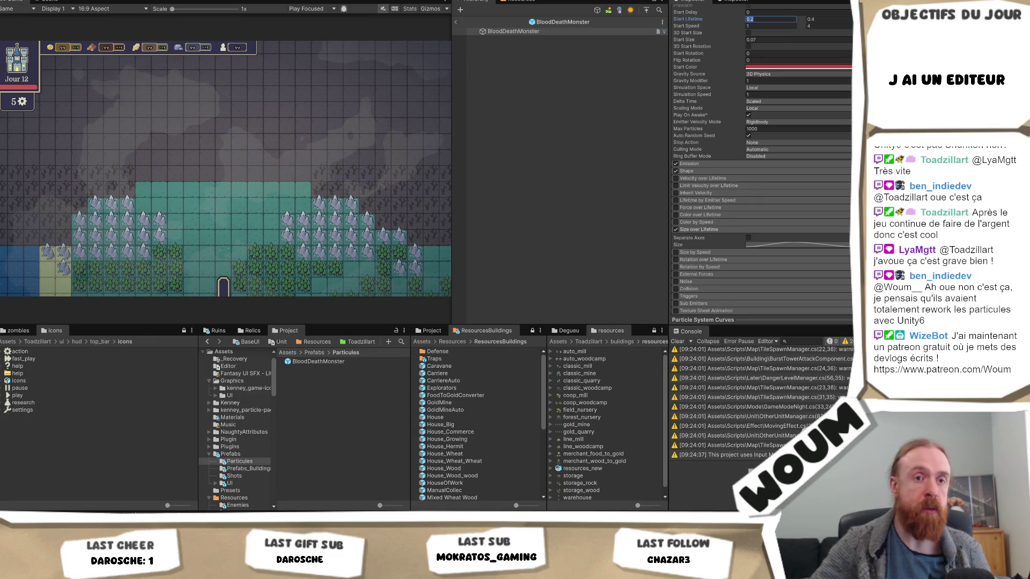
pyautogui.press('Return')
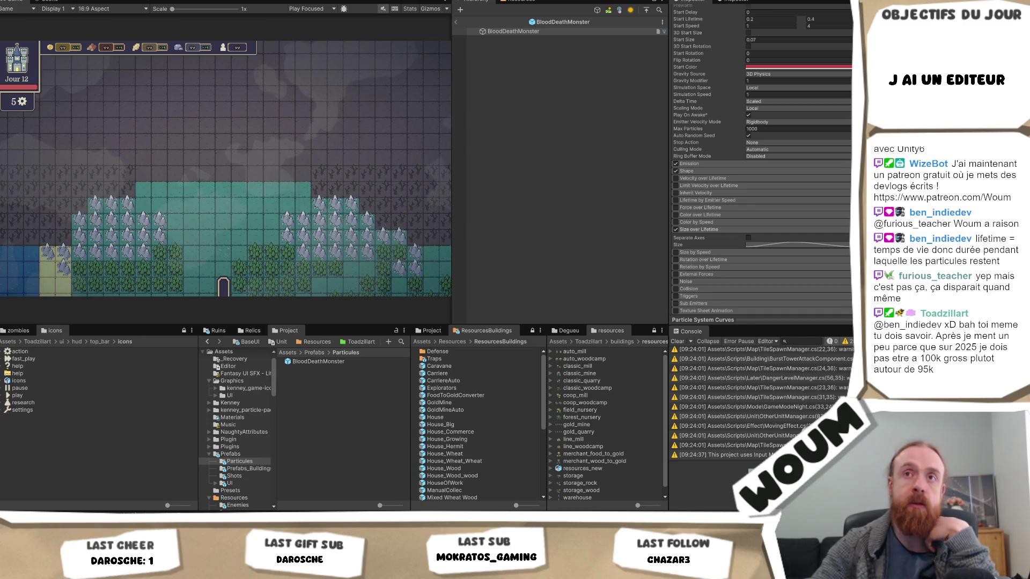
pyautogui.click(48, 2)
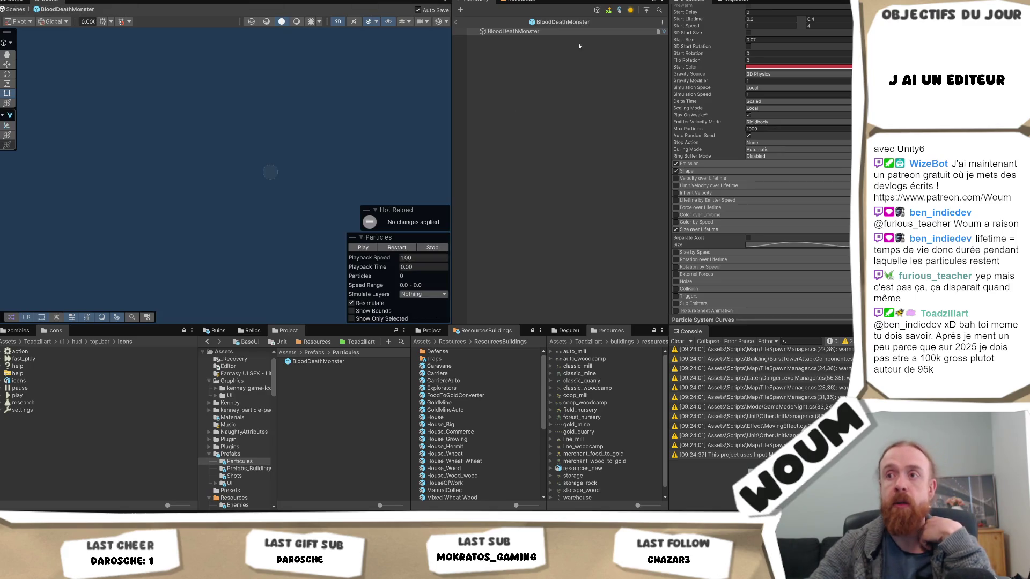
pyautogui.click(400, 247)
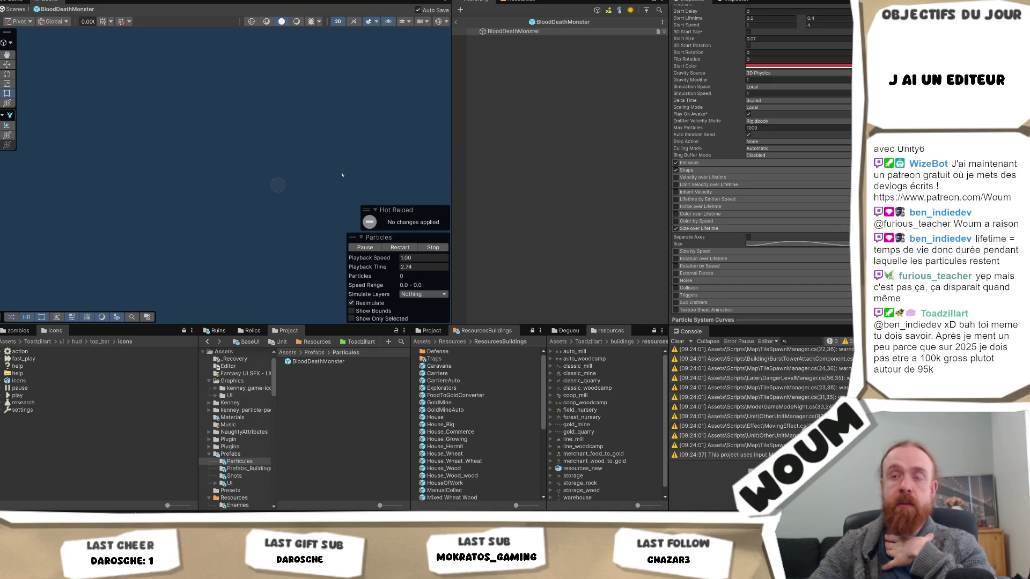
pyautogui.click(399, 248)
pyautogui.click(399, 248)
pyautogui.click(399, 248)
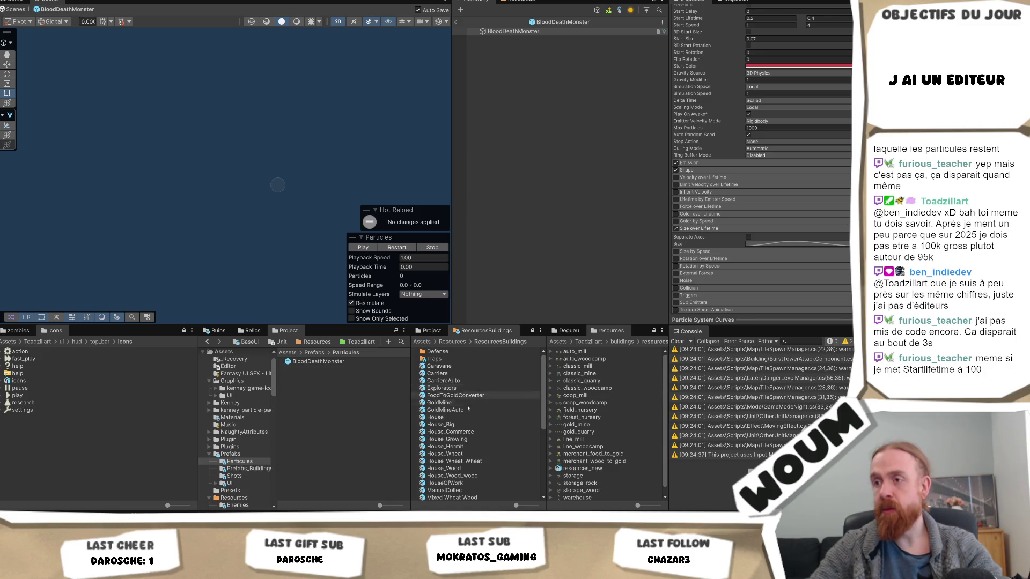
pyautogui.click(463, 424)
# - Open House_Big and review its BloodDeathMonster hit FX, 10 Wood/30 Wheat cost and houseWheat_0 sprite
pyautogui.doubleClick(463, 424)
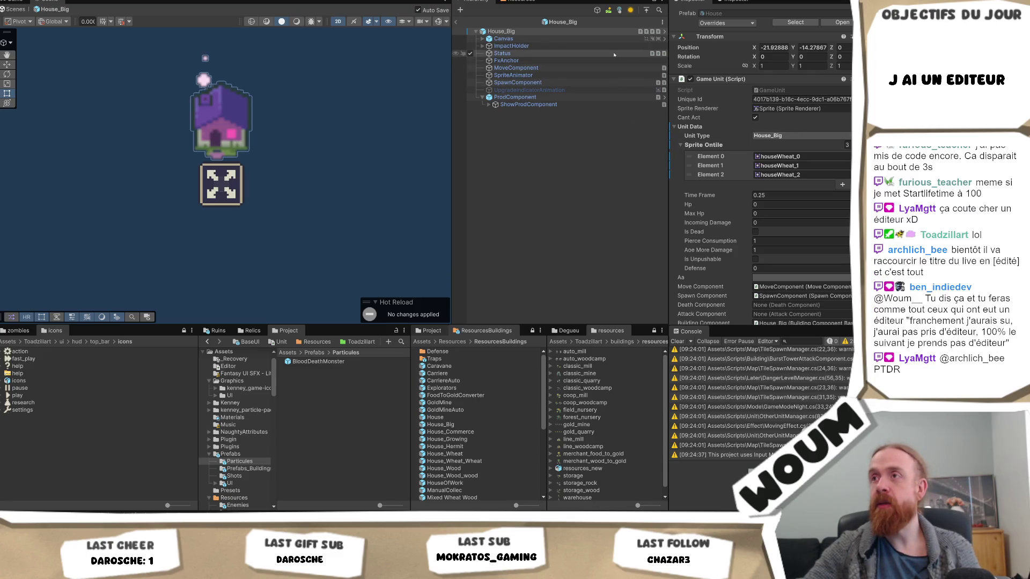
pyautogui.scroll(-5, 765, 161)
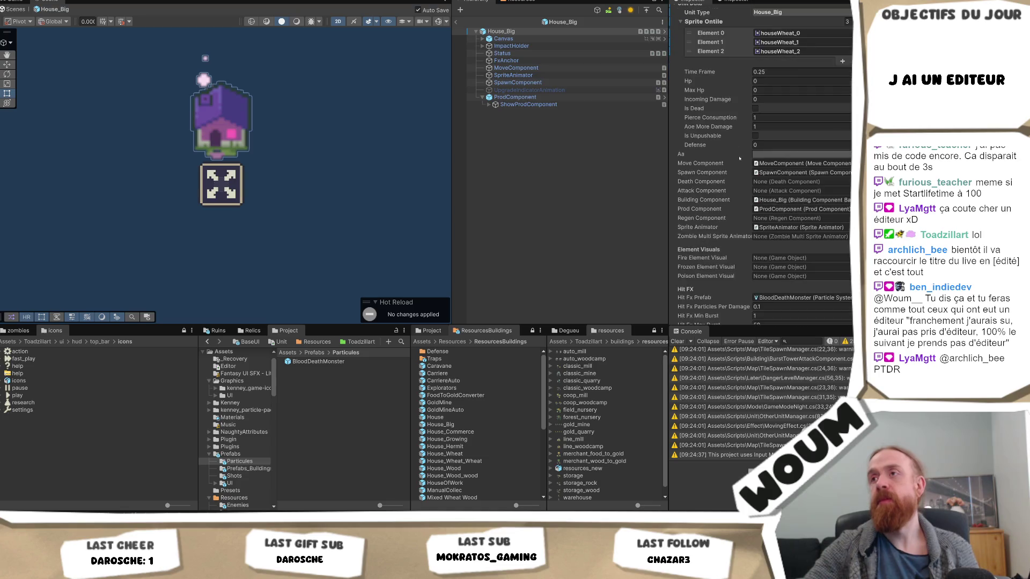
pyautogui.scroll(-15, 774, 189)
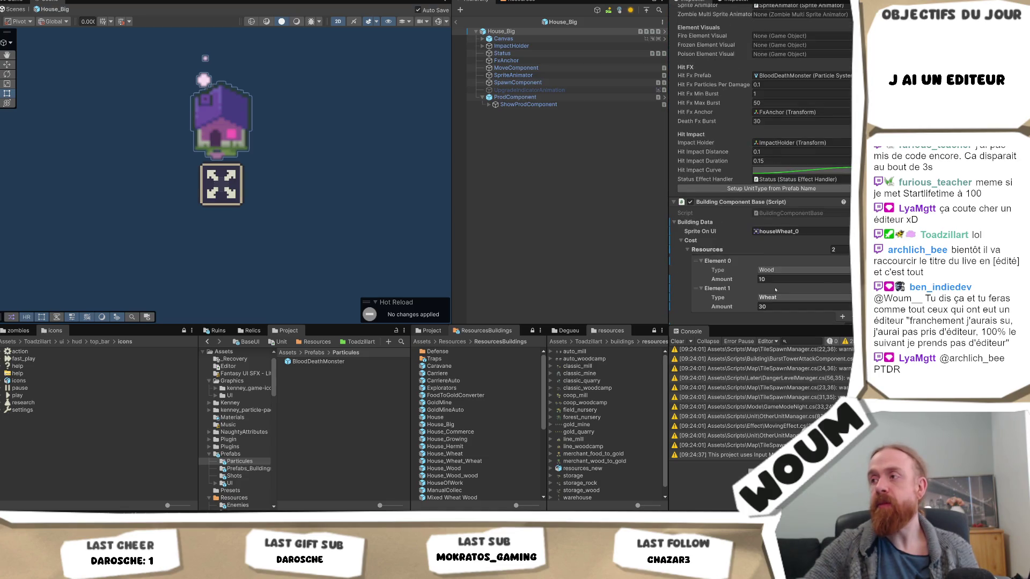
pyautogui.click(779, 157)
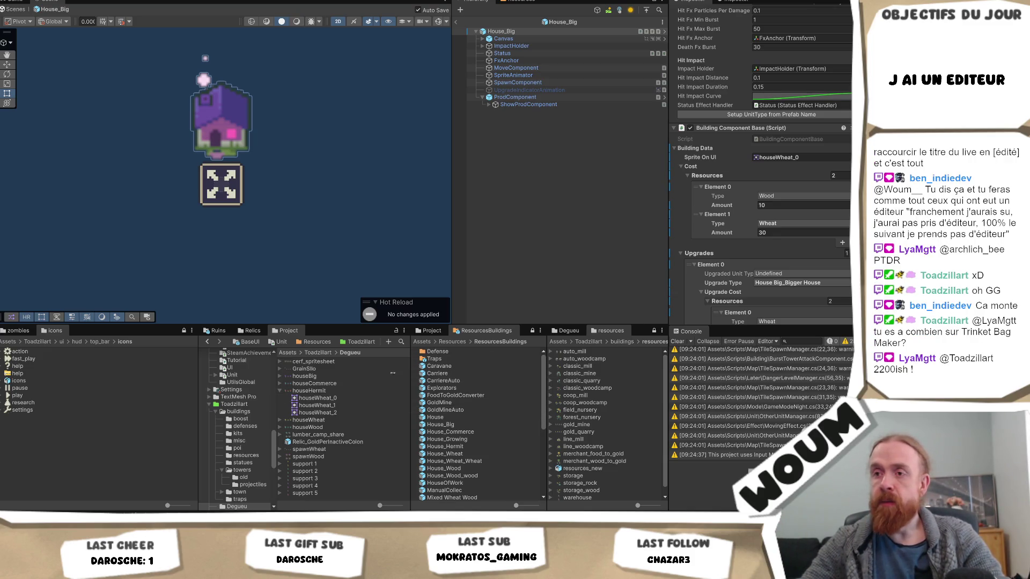
pyautogui.scroll(10, 245, 394)
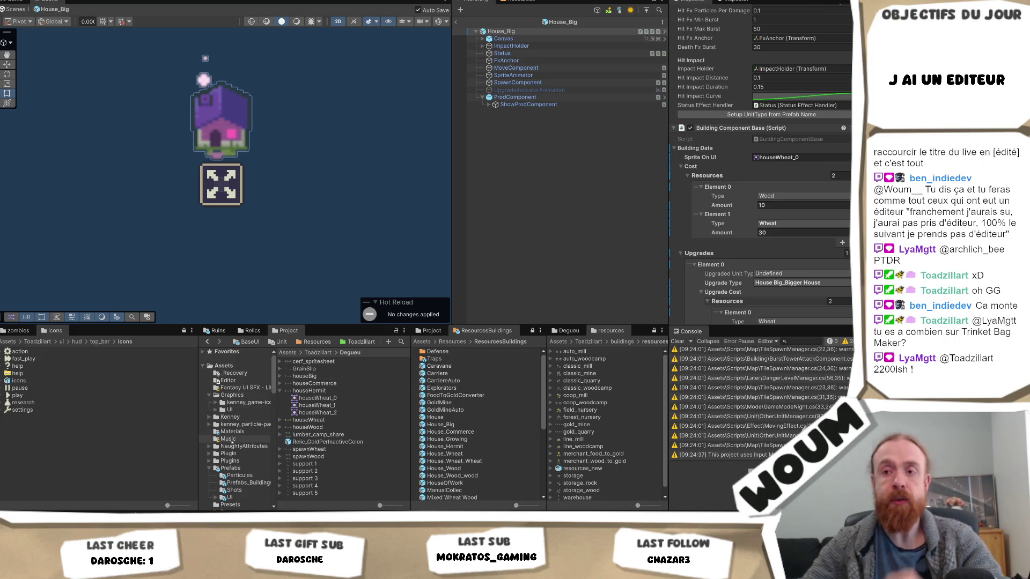
# - Select the Prefabs/Particules folder to list the BloodDeathMonster prefab
pyautogui.scroll(-2, 236, 443)
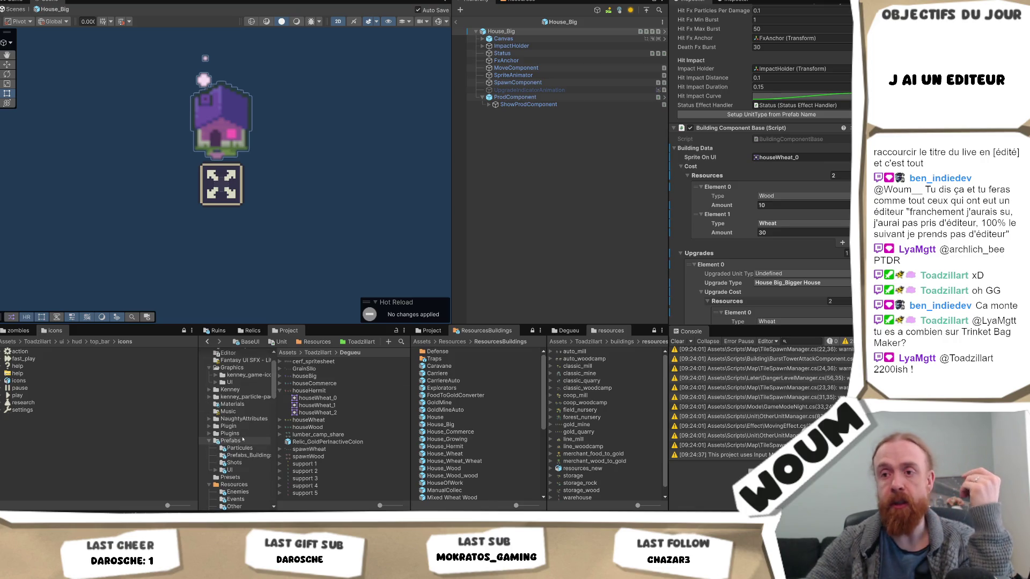
pyautogui.click(239, 448)
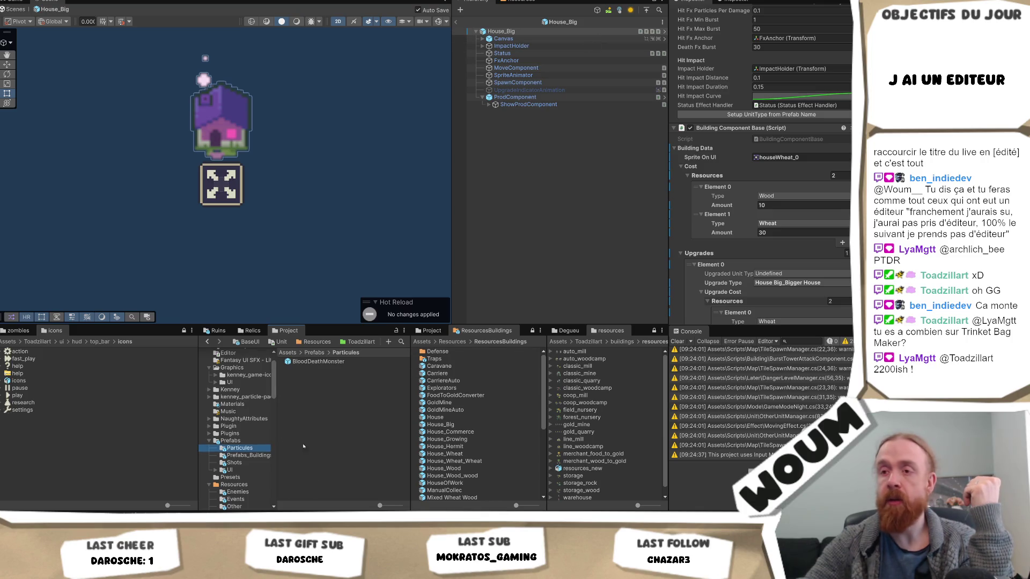
# - Open the BloodDeathMonster prefab, scroll through its Particle System settings, then deselect it in the Hierarchy
pyautogui.doubleClick(318, 362)
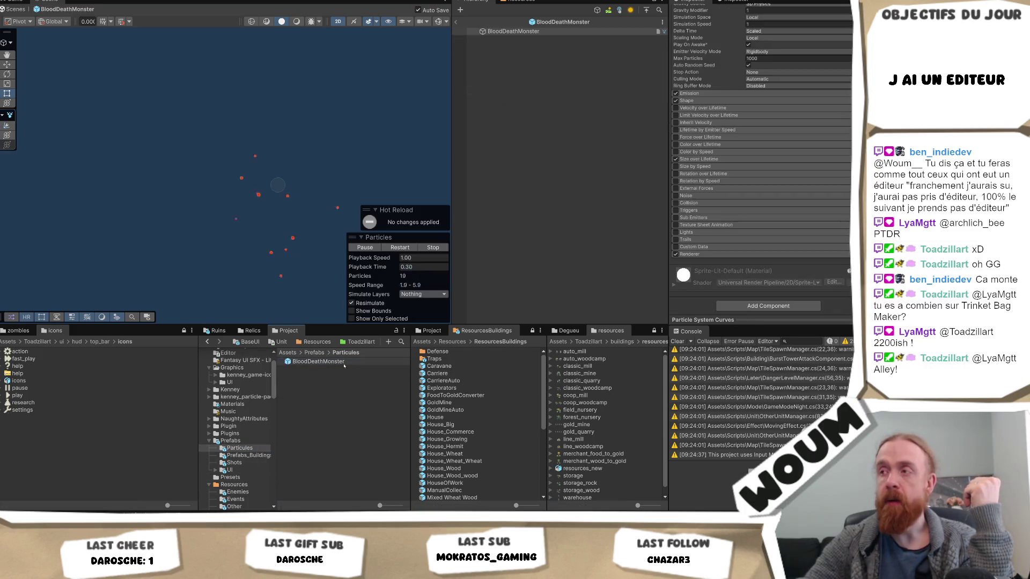
pyautogui.scroll(2, 800, 216)
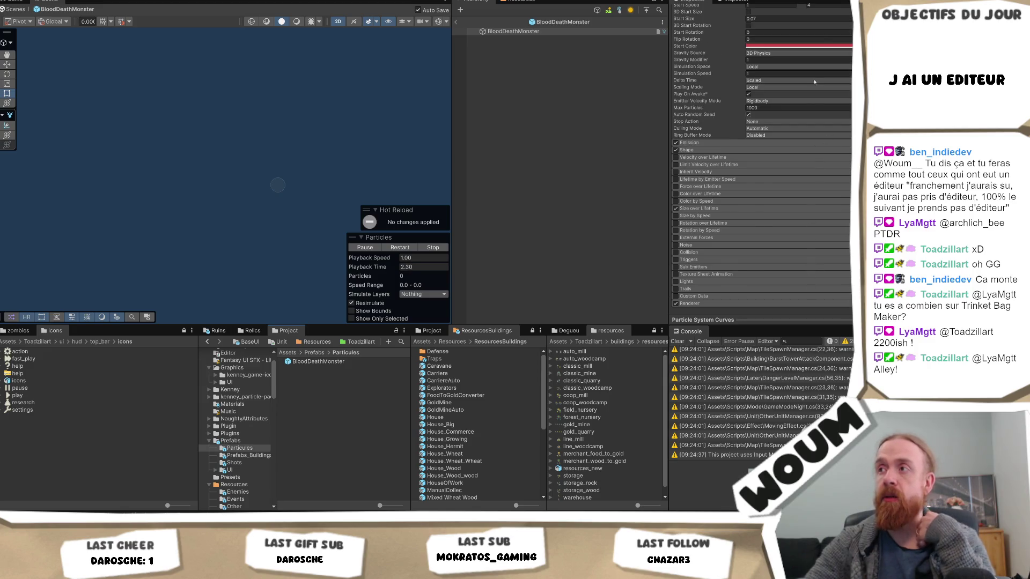
pyautogui.scroll(-1, 800, 216)
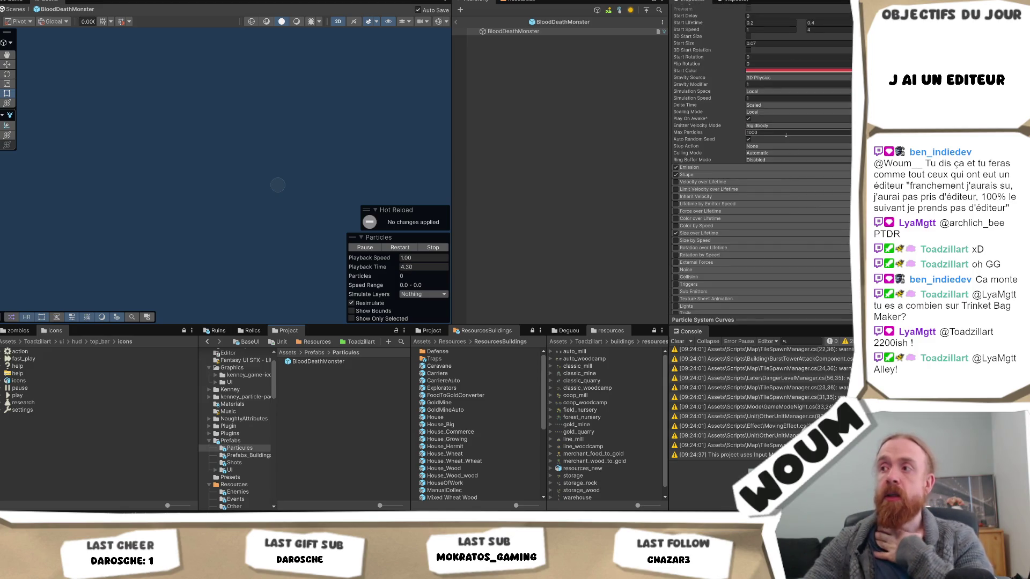
pyautogui.scroll(2, 797, 251)
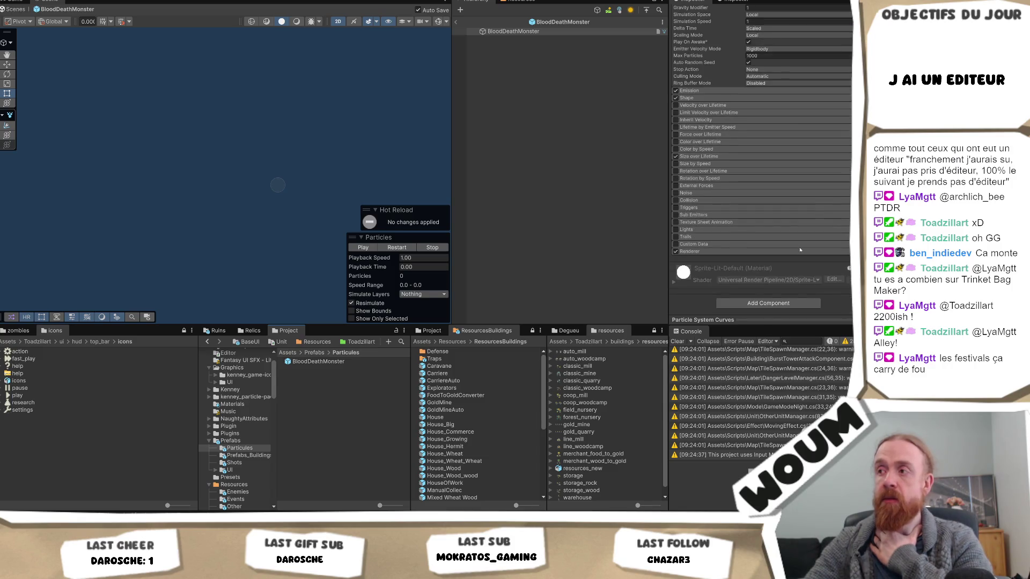
pyautogui.scroll(2, 797, 244)
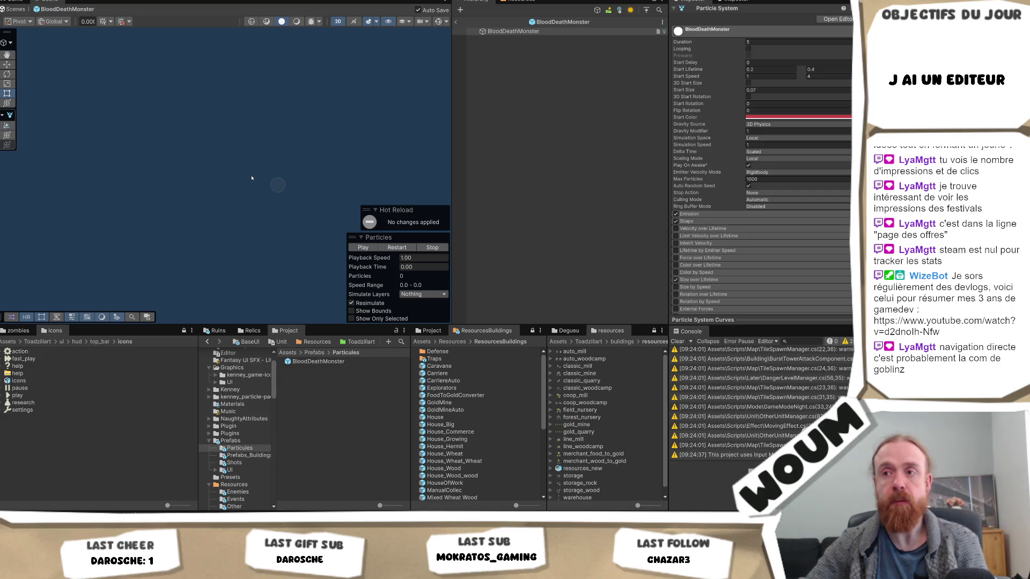
pyautogui.click(251, 177)
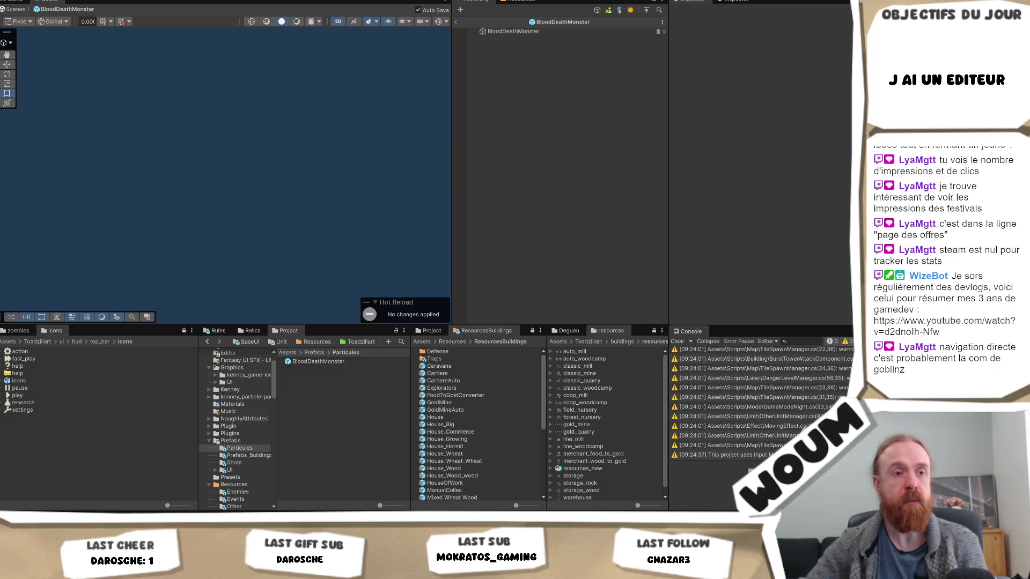
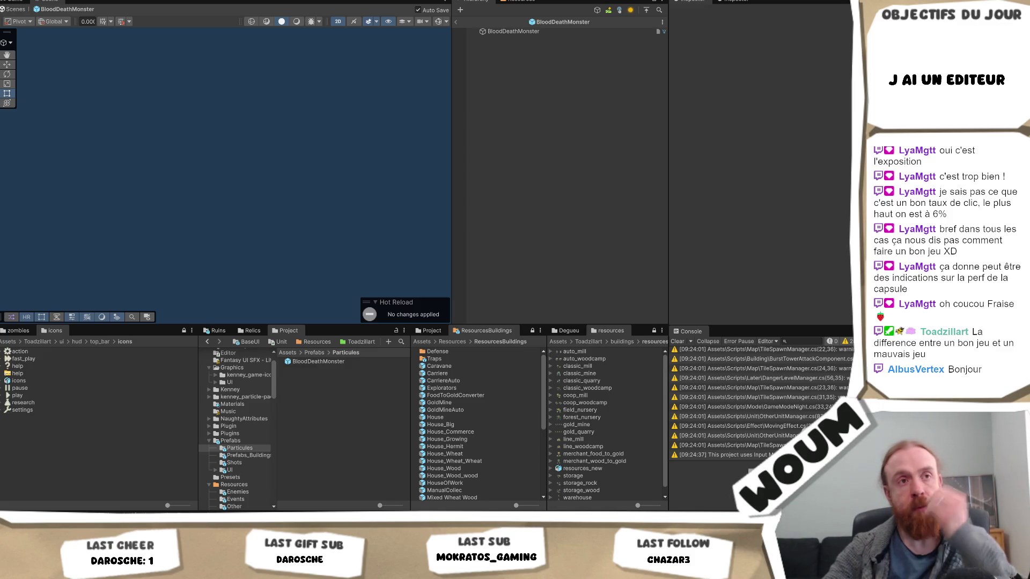
# - Exit the BloodDeathMonster prefab to the main scene, then expand and select the MANAGERS group
pyautogui.click(454, 22)
pyautogui.scroll(-3, 546, 233)
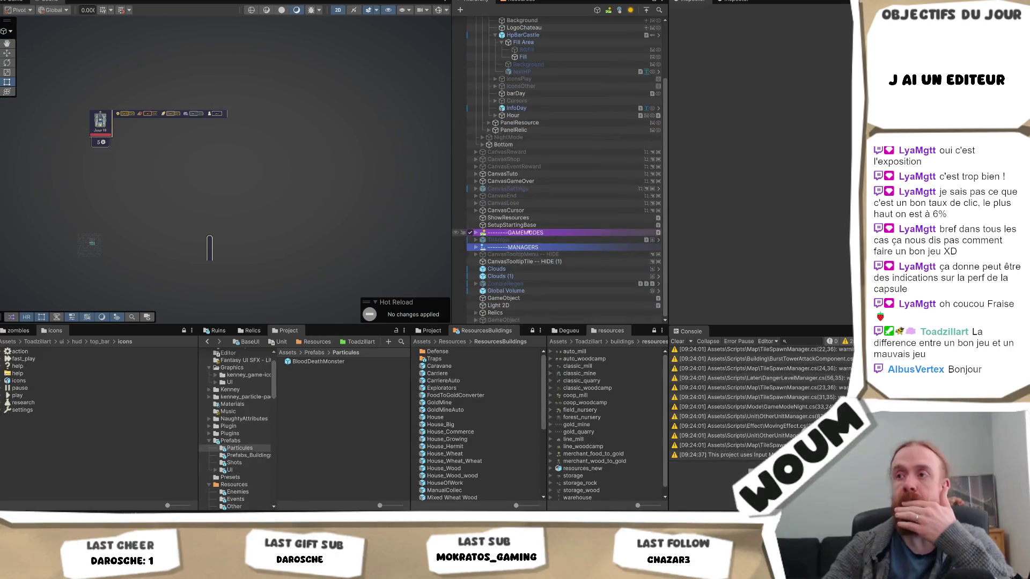
pyautogui.click(499, 247)
pyautogui.click(476, 247)
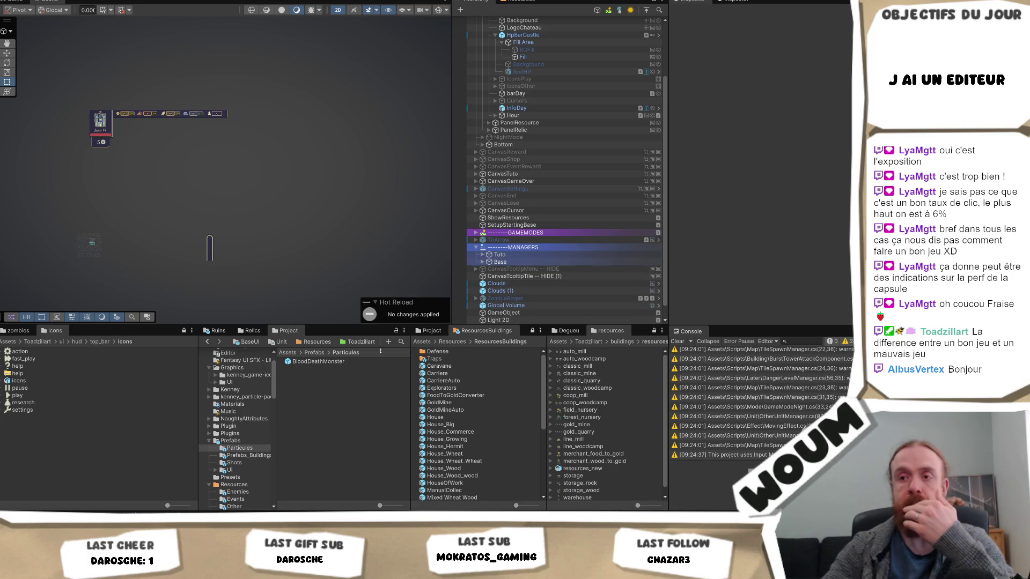
pyautogui.click(523, 249)
pyautogui.rightClick(523, 249)
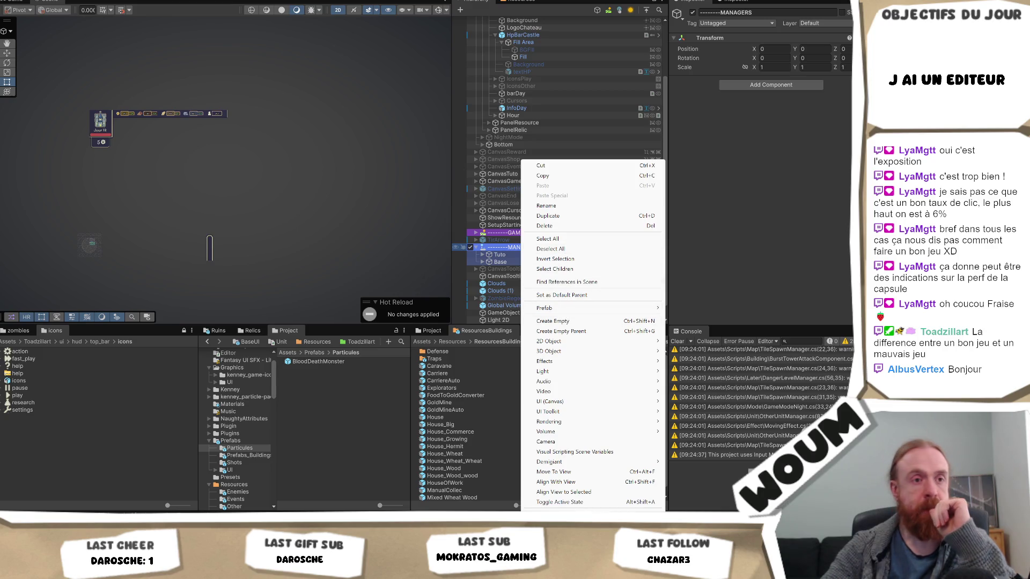
# - Dismiss the MANAGERS context menu, then bring it back up to add a child object
pyautogui.press('Escape')
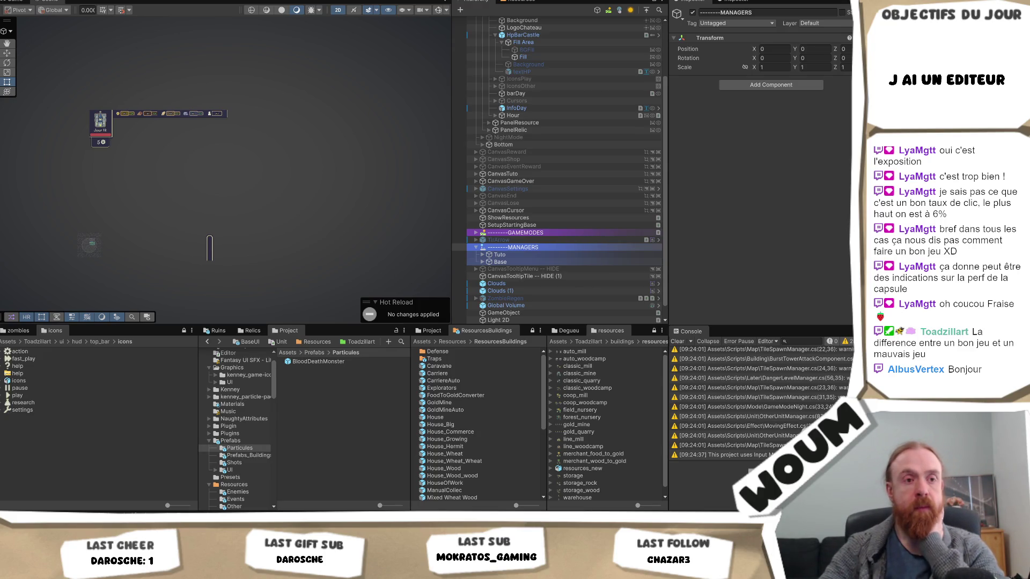
pyautogui.rightClick(531, 247)
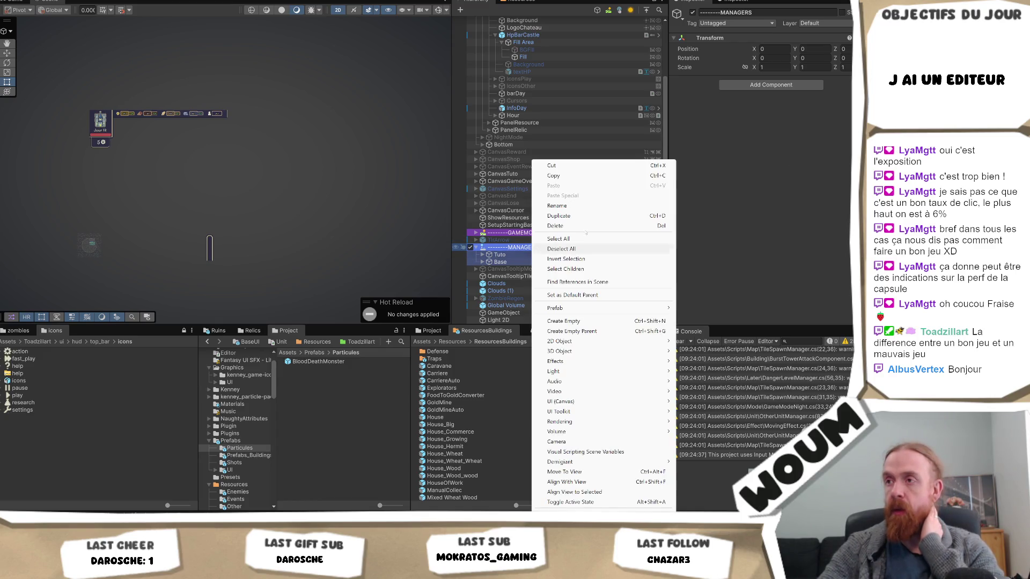
# - Create an empty child object under MANAGERS named GeneratorDescr
pyautogui.click(563, 321)
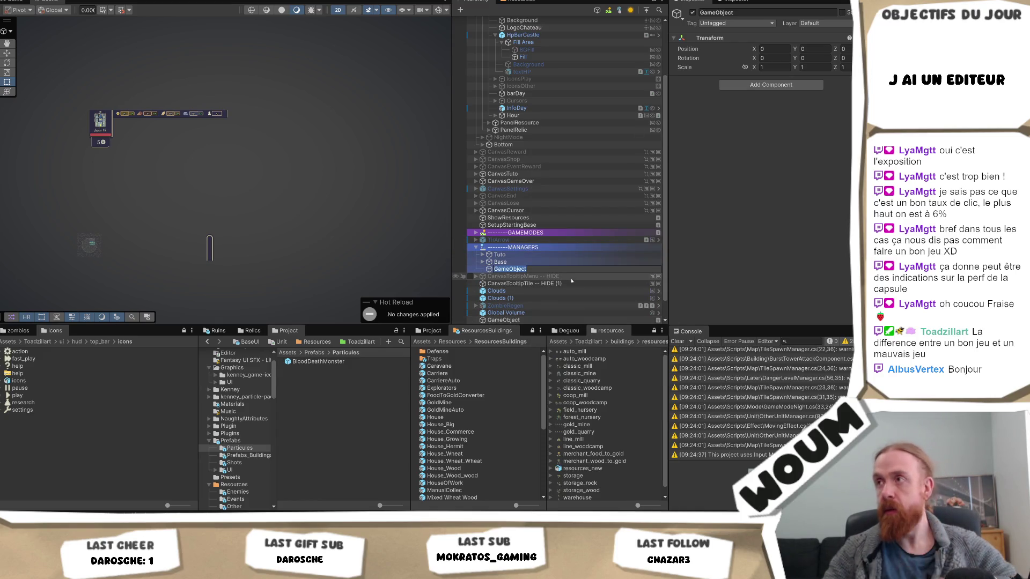
pyautogui.write('GeneratorDes')
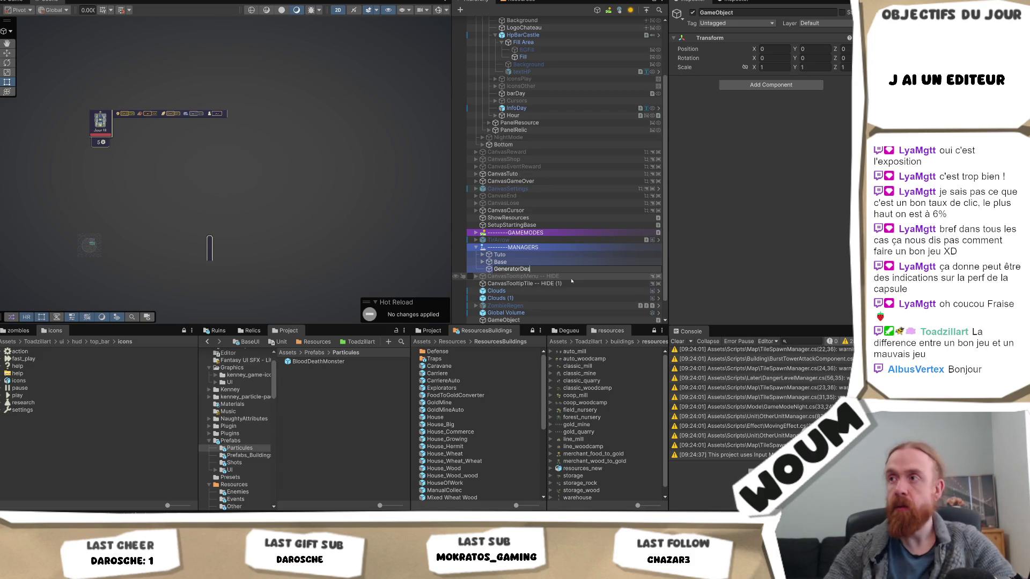
pyautogui.write('cr')
pyautogui.press('Return')
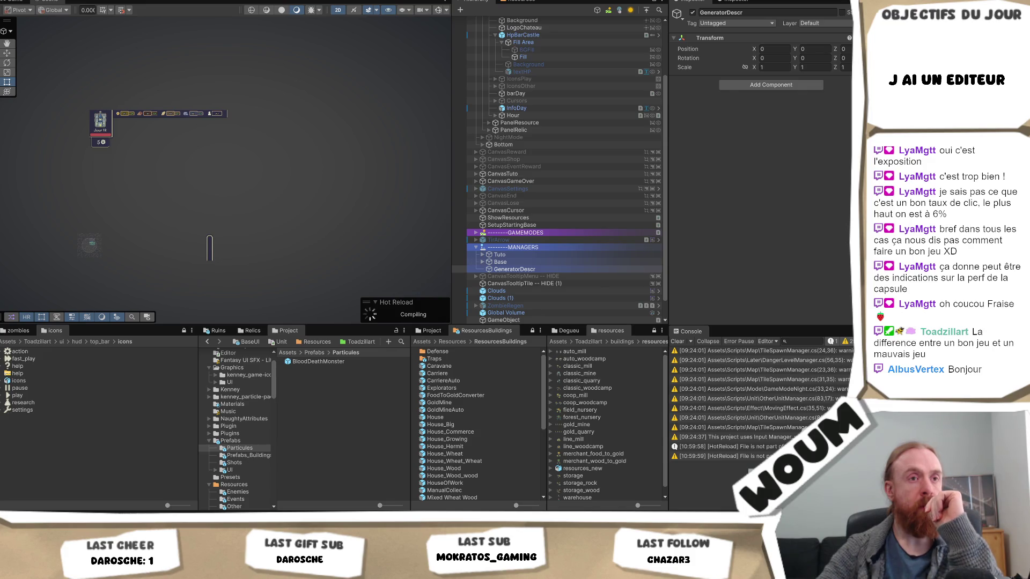
pyautogui.click(768, 86)
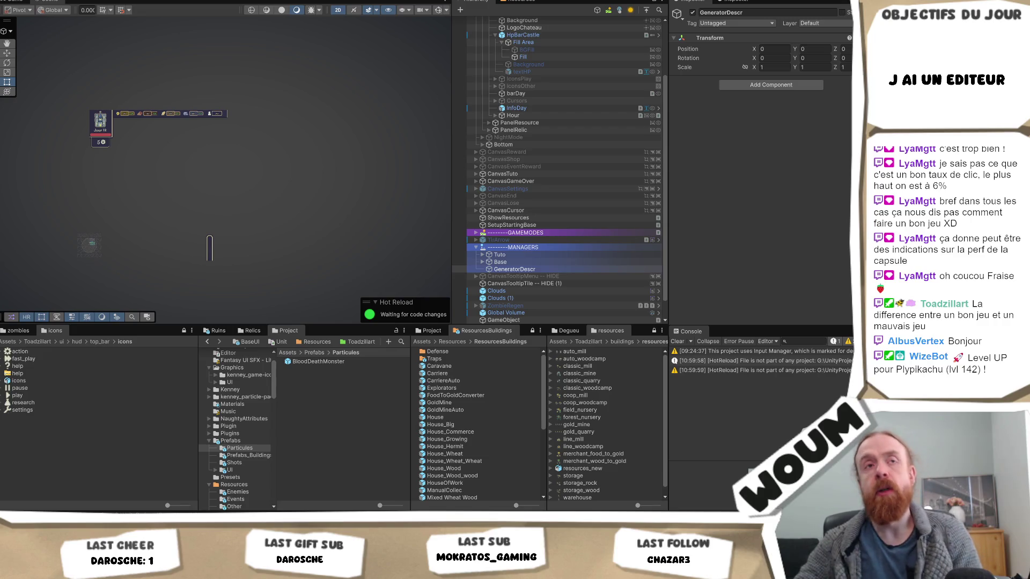
pyautogui.click(173, 137)
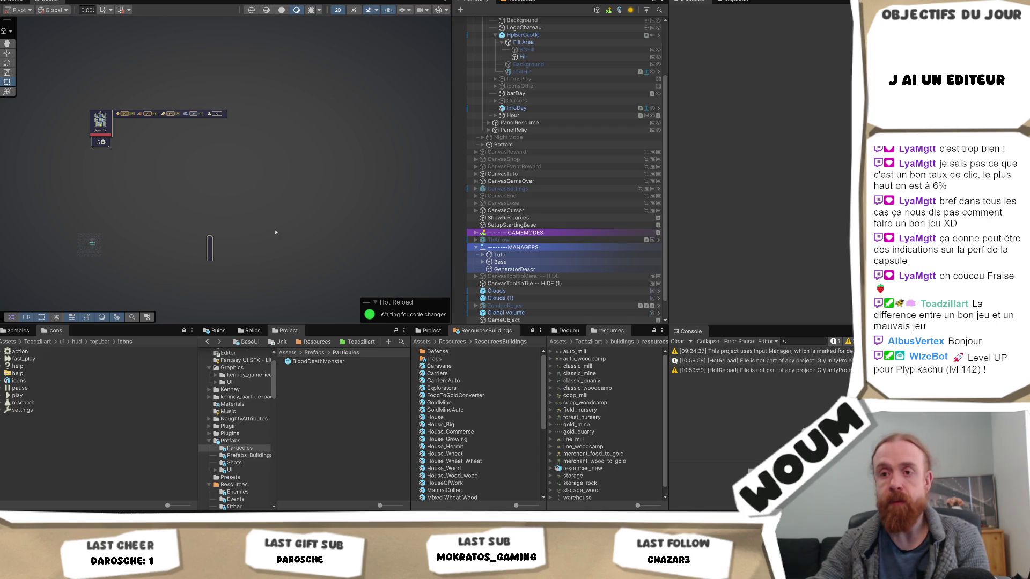
pyautogui.moveTo(72, 569)
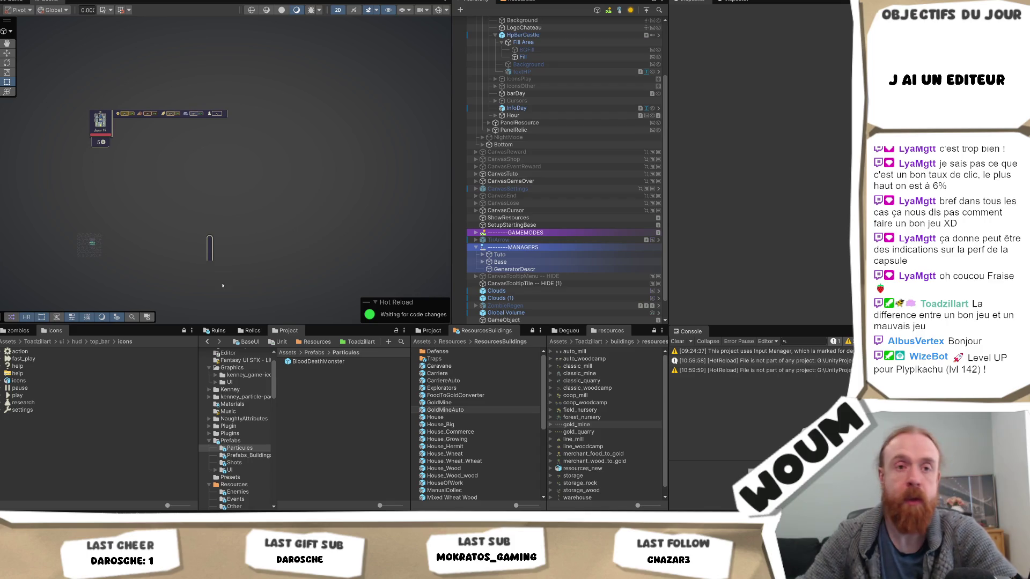
# - Search GeneratorDescr's Add Component list for the doc generator using 'gene', 'decri' and 'Doc'
pyautogui.click(515, 270)
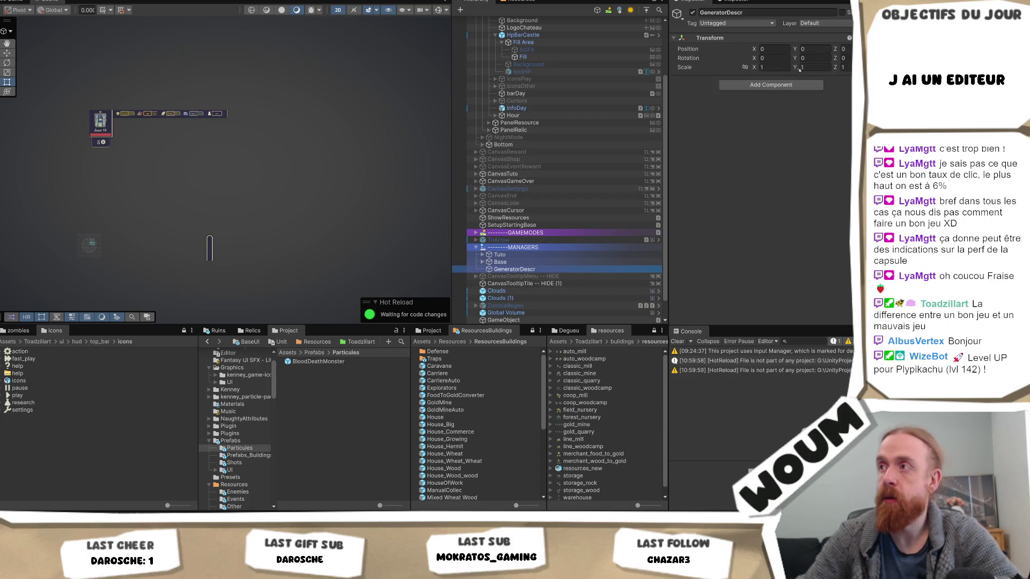
pyautogui.click(777, 85)
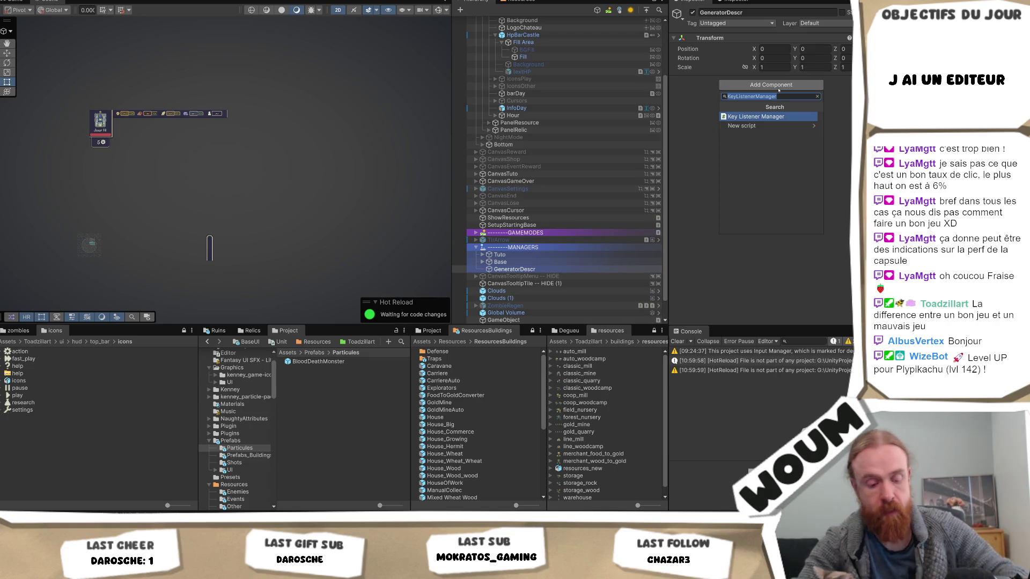
pyautogui.write('genera')
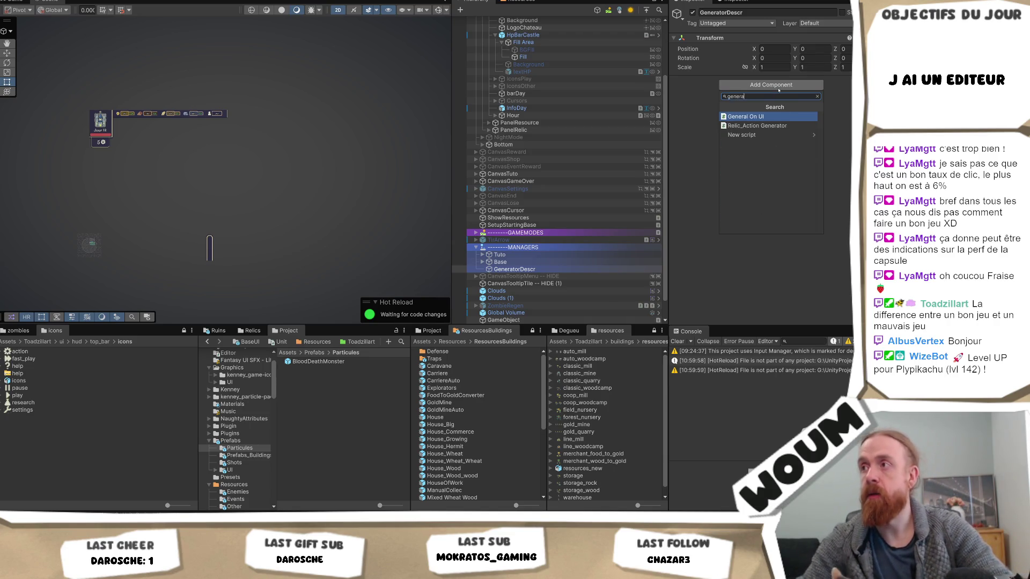
pyautogui.press('BackSpace')
pyautogui.press('BackSpace')
pyautogui.press('BackSpace')
pyautogui.write('decri')
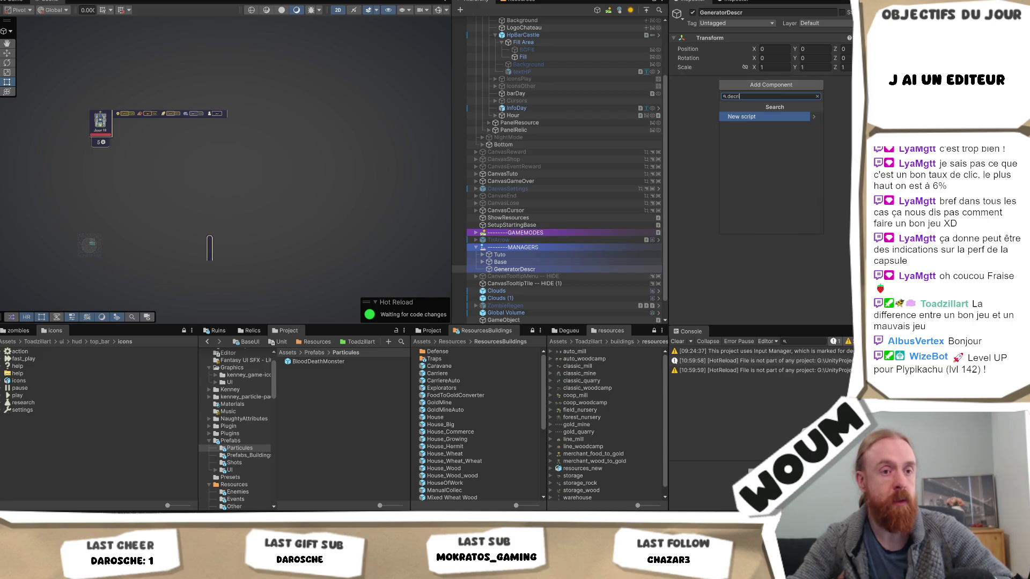
pyautogui.press('Escape')
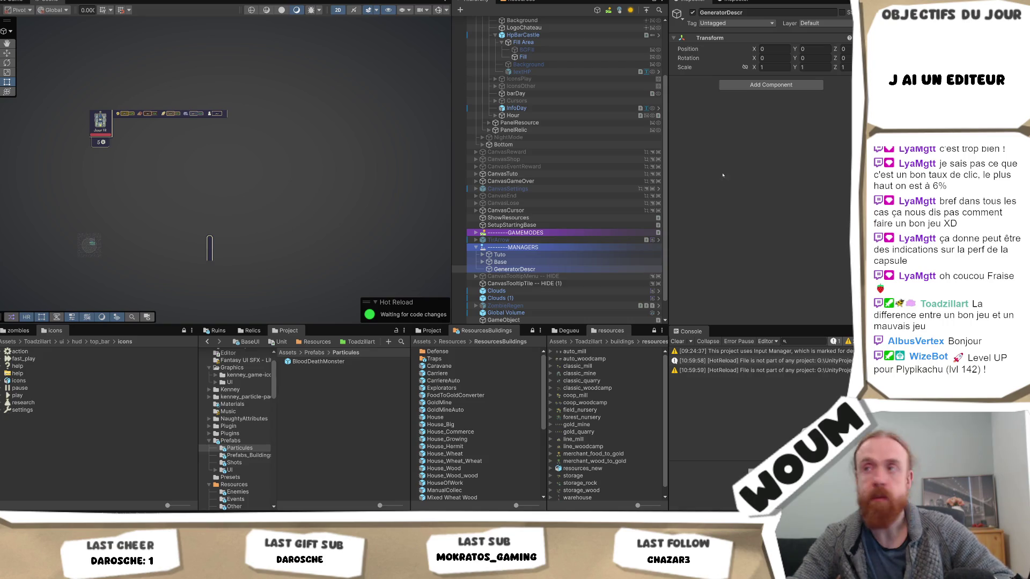
pyautogui.click(771, 85)
pyautogui.write('Doc')
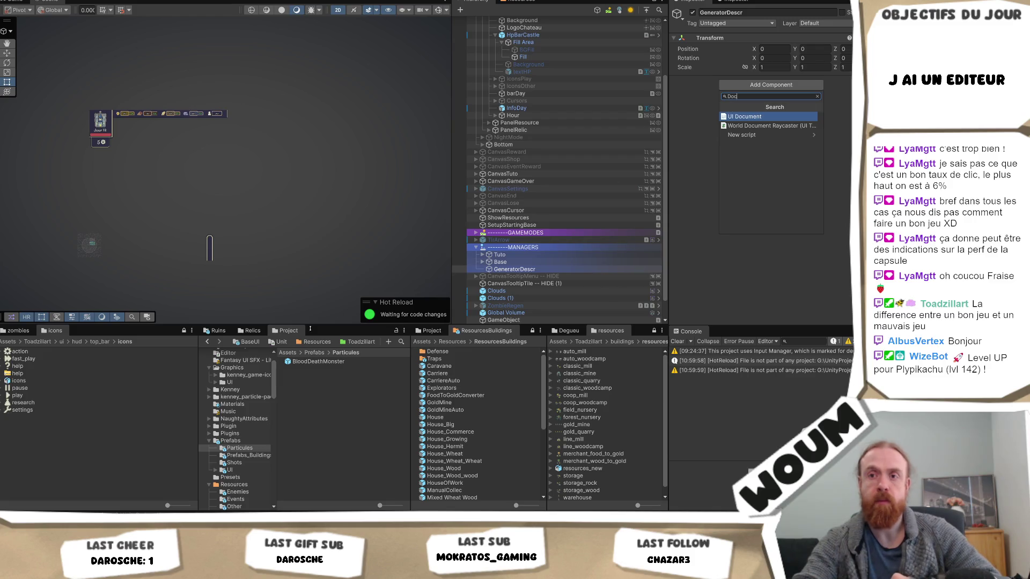
# - Try dragging BuildingDocGenerator onto GeneratorDescr, dismiss the can't-add-script error, and delete GeneratorDescr
pyautogui.click(228, 353)
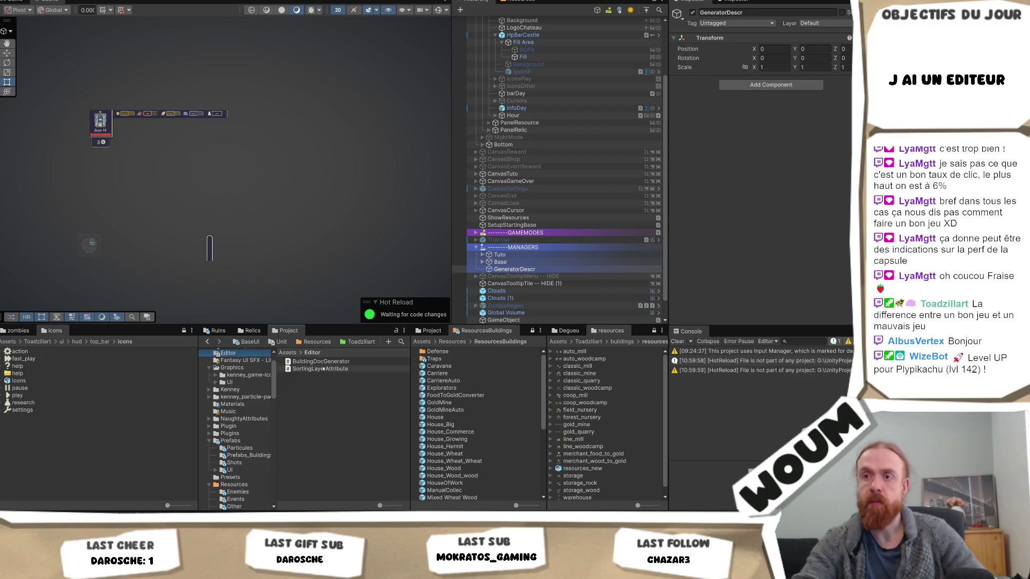
pyautogui.moveTo(329, 364)
pyautogui.mouseDown()
pyautogui.moveTo(767, 134)
pyautogui.moveTo(776, 144)
pyautogui.mouseUp()
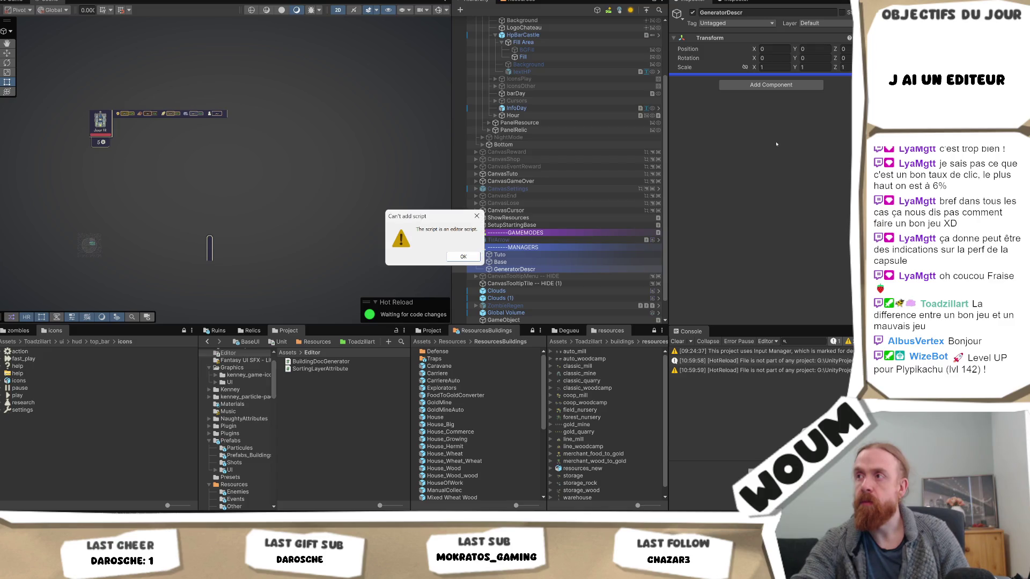
pyautogui.click(463, 257)
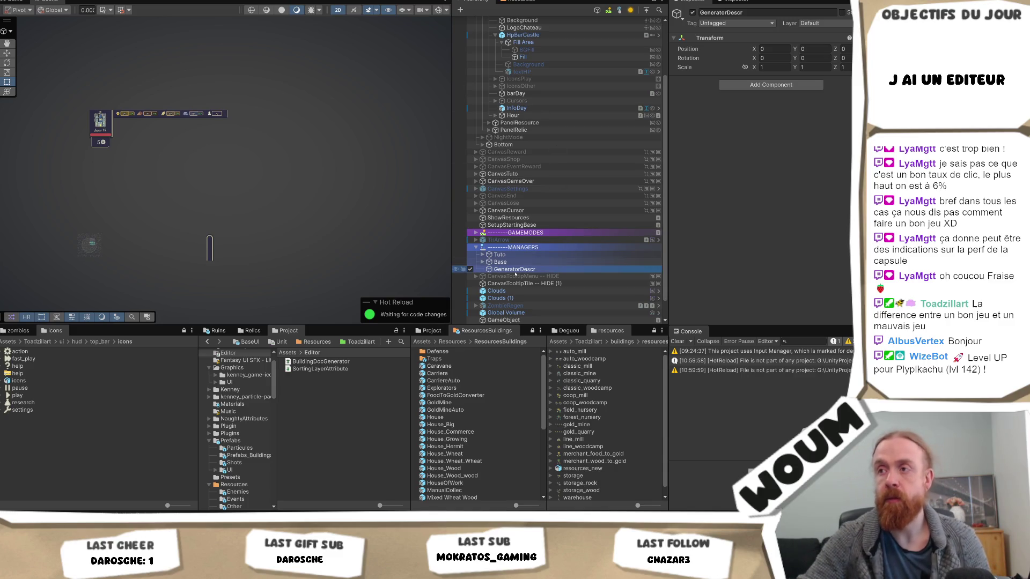
pyautogui.press('Delete')
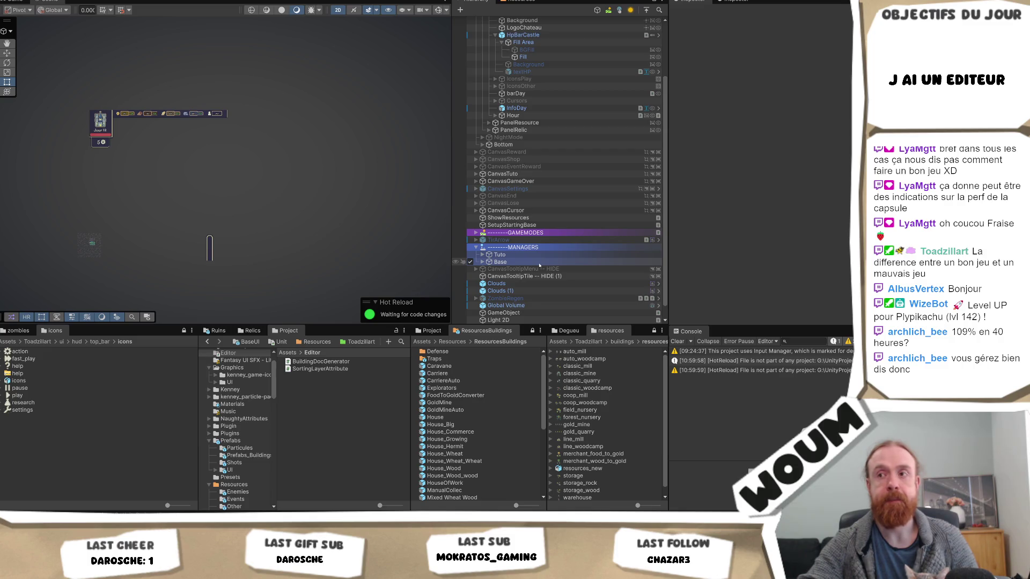
pyautogui.click(482, 262)
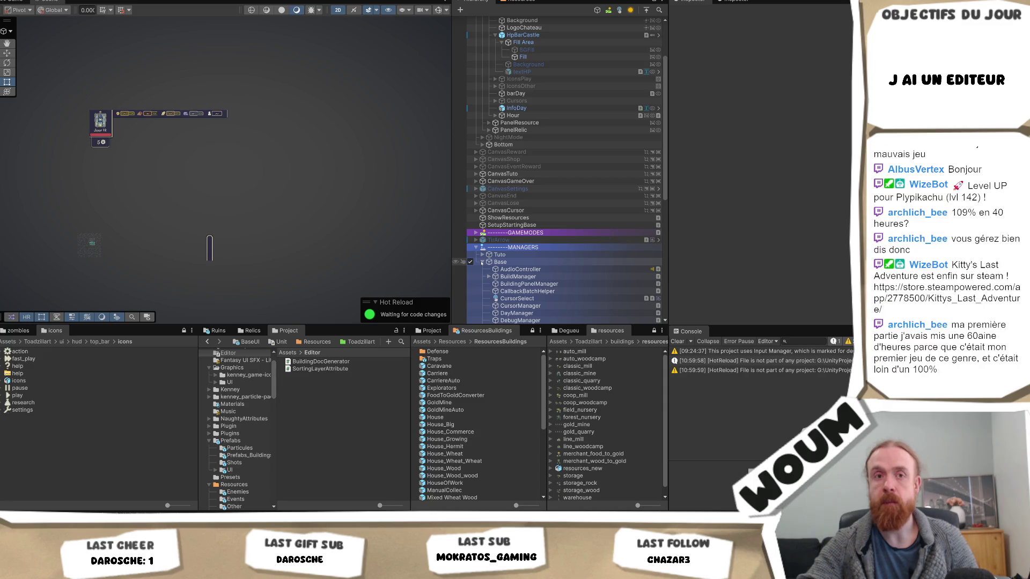
# - Toggle the Base foldout to list its managers, such as AudioController and BuildManager
pyautogui.click(481, 262)
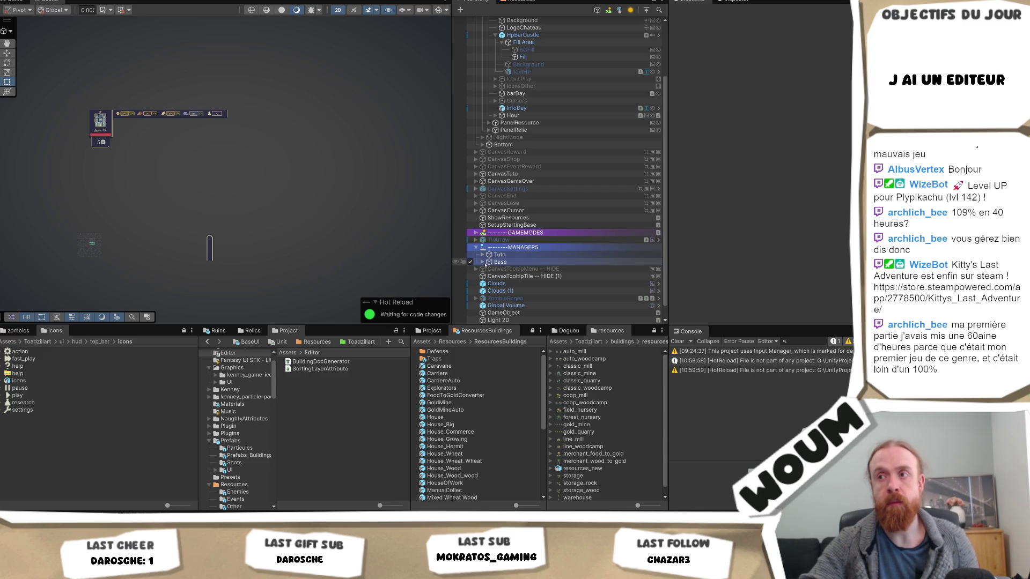
pyautogui.click(481, 262)
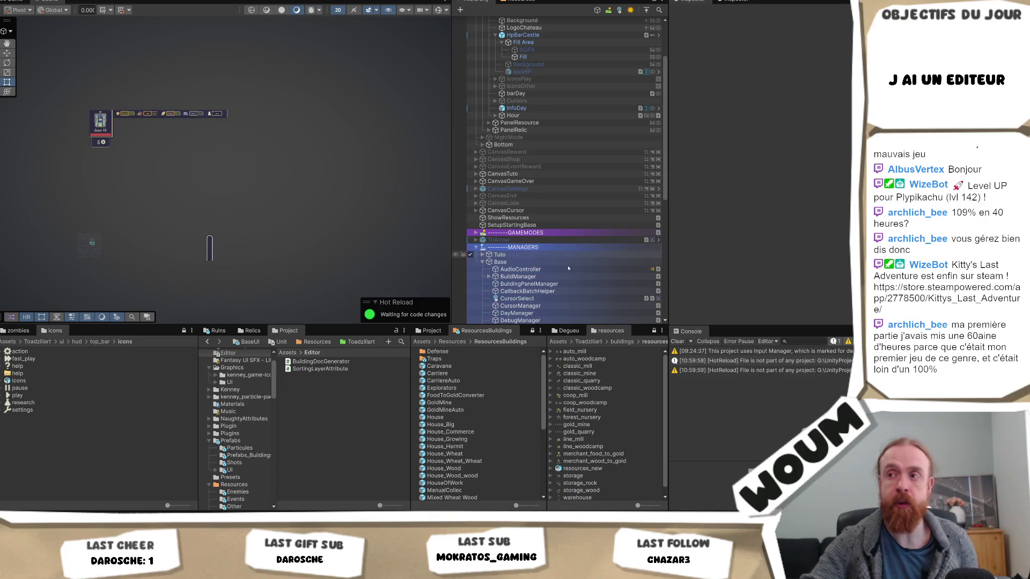
pyautogui.scroll(-1, 573, 295)
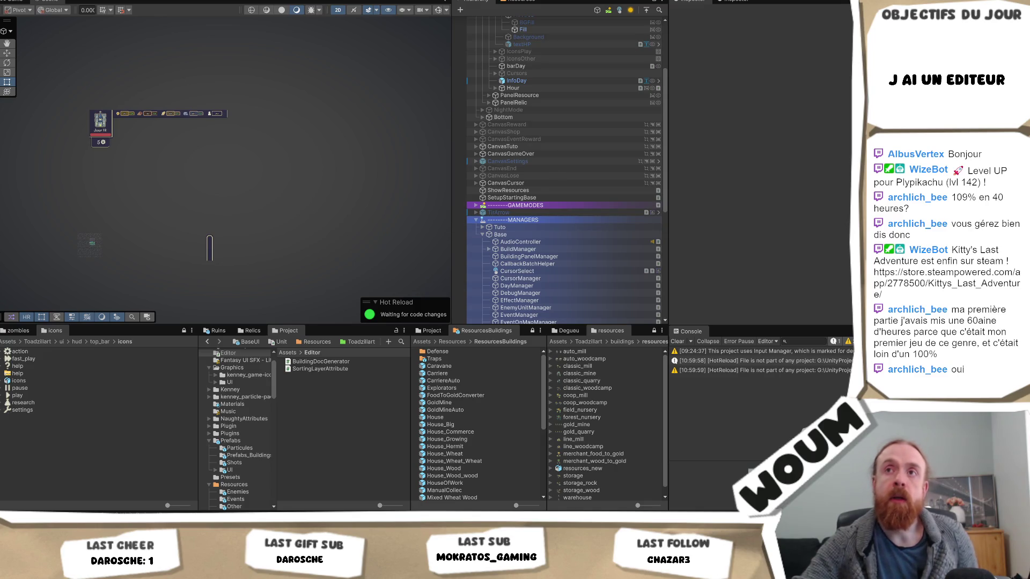
# - Run Generate Building Doc (HTML) from the custom top menu to regenerate the doc
pyautogui.click(195, 0)
pyautogui.moveTo(171, 0)
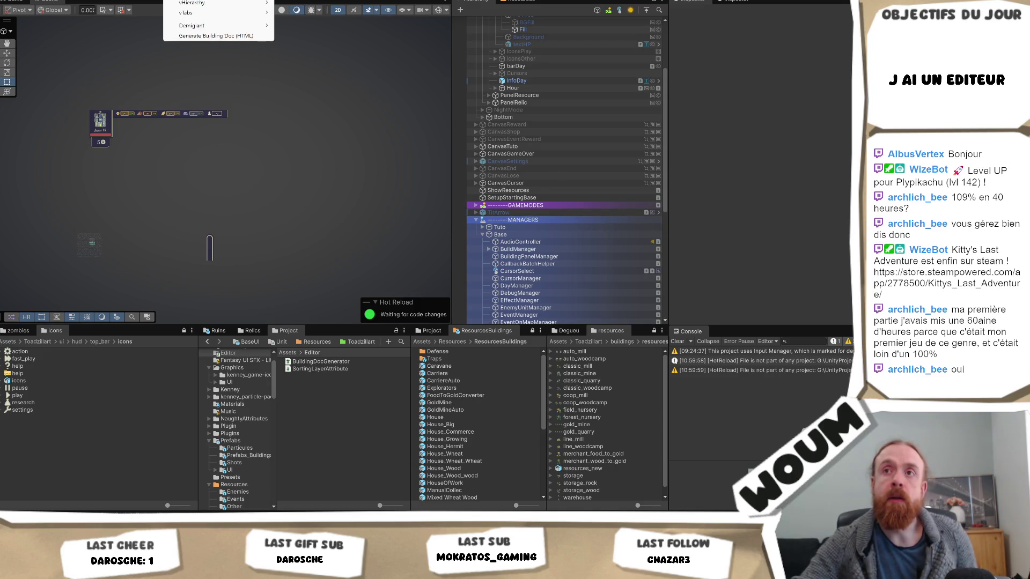
pyautogui.click(215, 36)
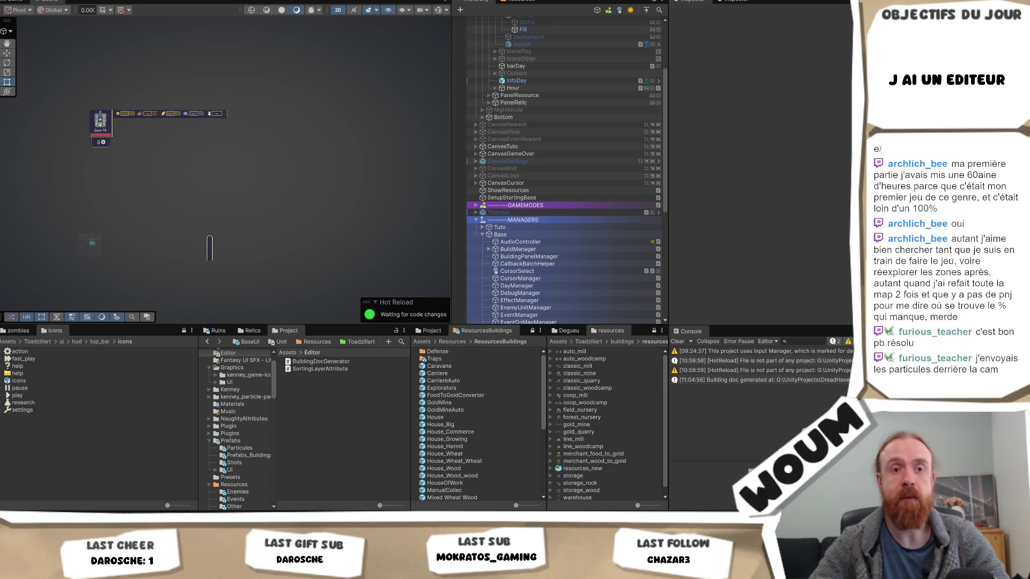
pyautogui.click(91, 0)
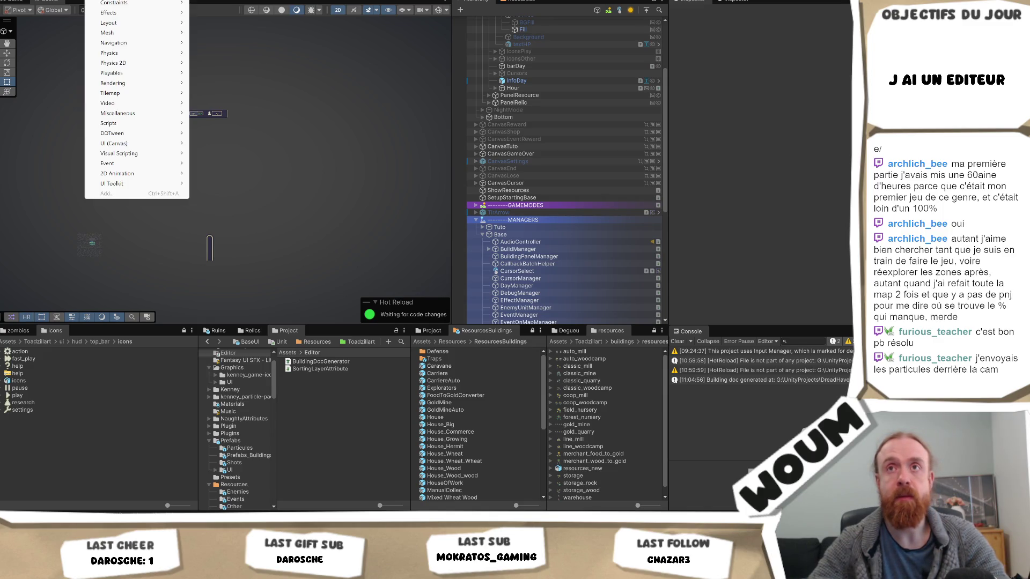
# - Wait for Hot Reload to finish recompiling the edited editor scripts
pyautogui.press('Escape')
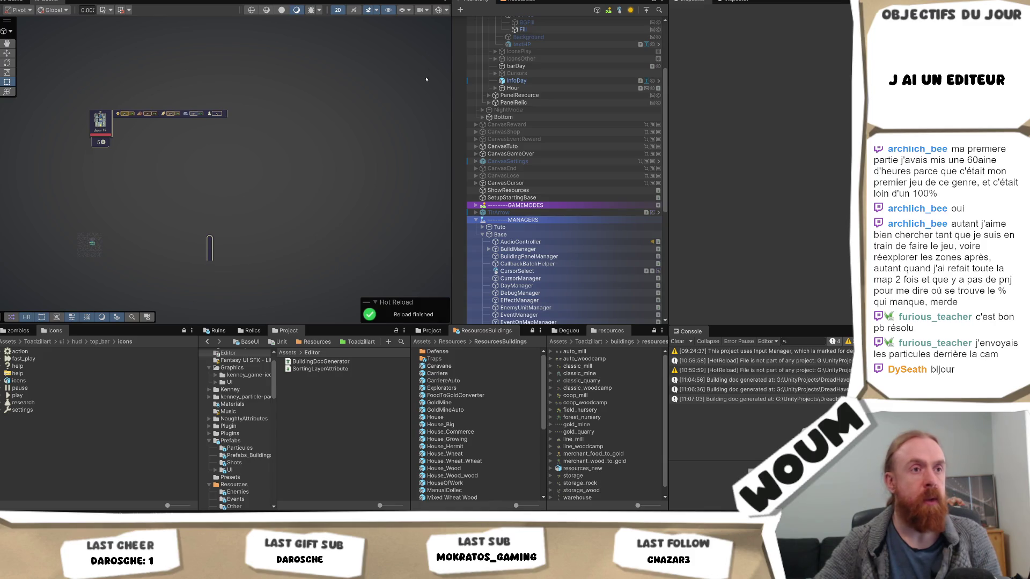
pyautogui.click(185, 0)
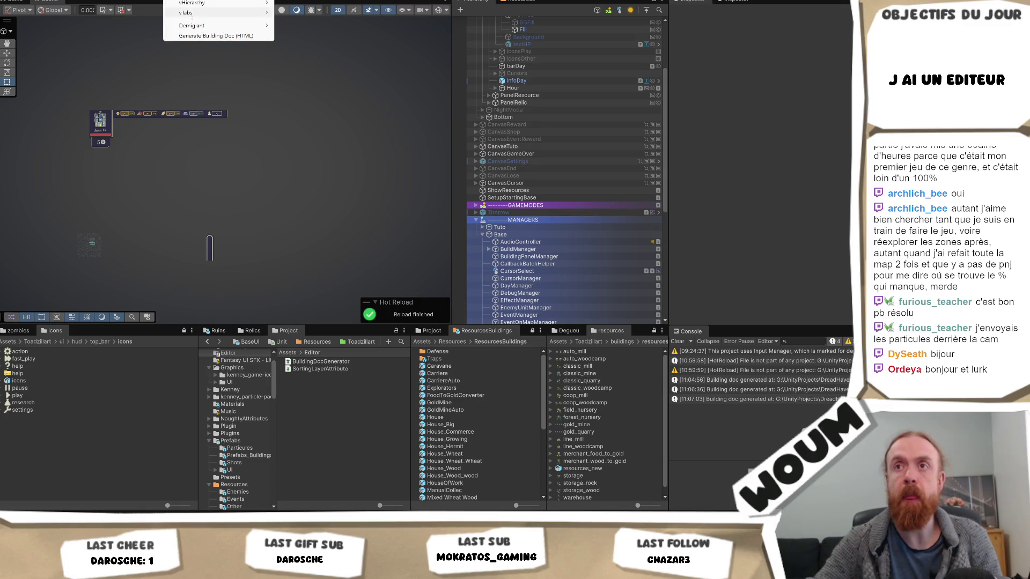
# - Run Generate Building Doc (HTML) from the Tools menu once more
pyautogui.click(197, 35)
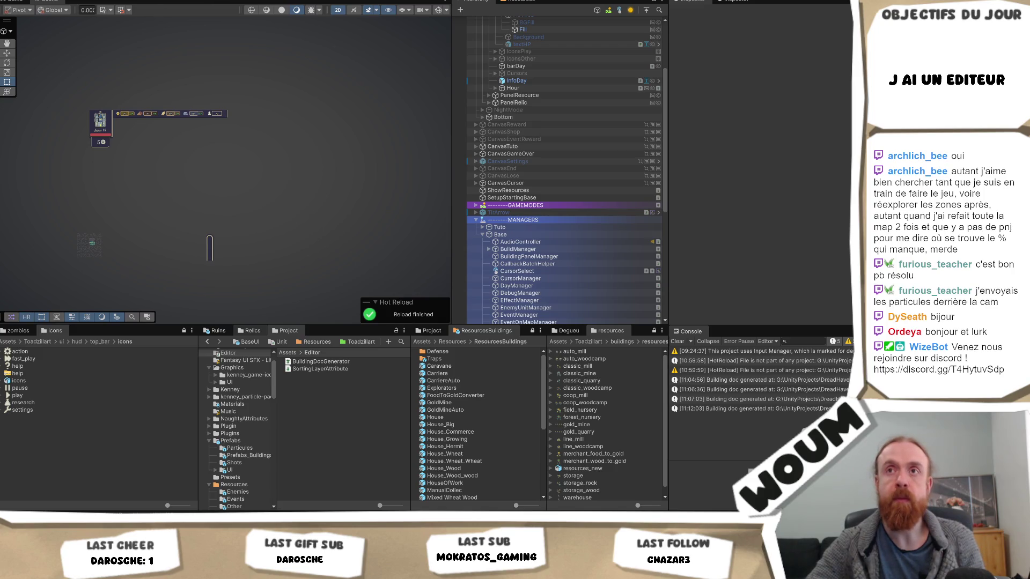
pyautogui.click(170, 1)
# - Generate the HTML building doc twice more, then open BuildingDocGenerator.cs in Visual Studio
pyautogui.click(207, 31)
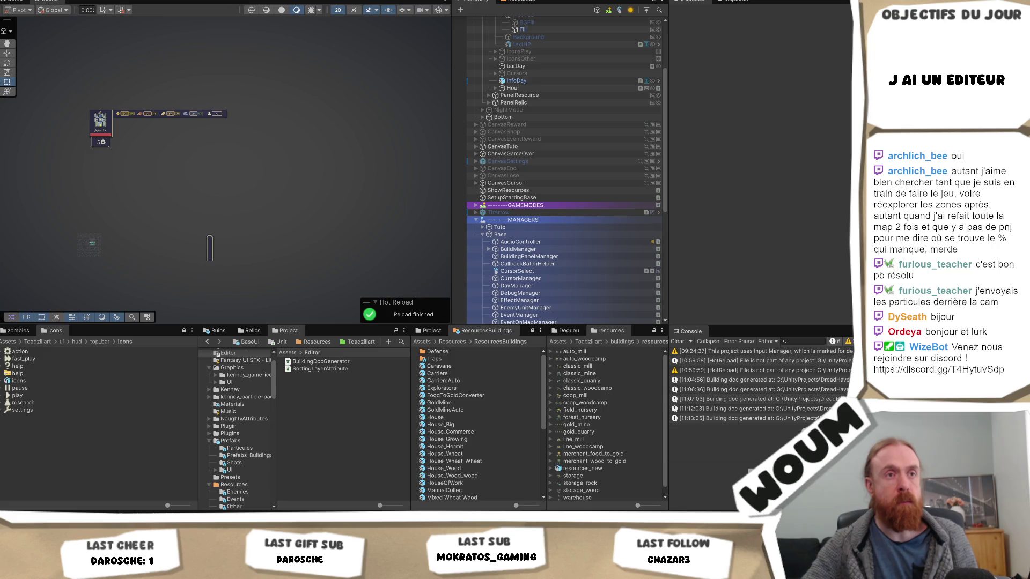
pyautogui.click(185, 1)
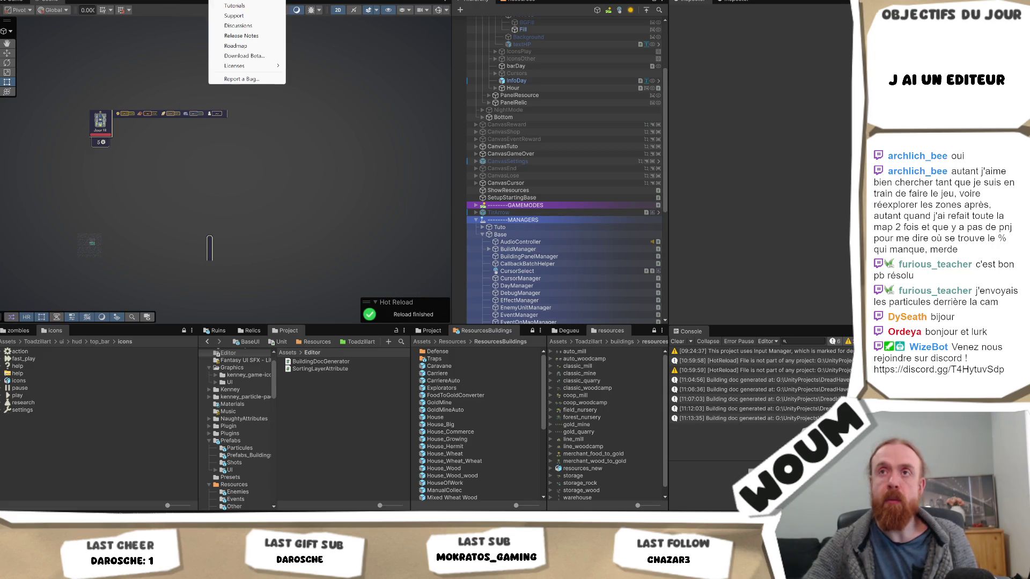
pyautogui.click(200, 1)
pyautogui.click(185, 2)
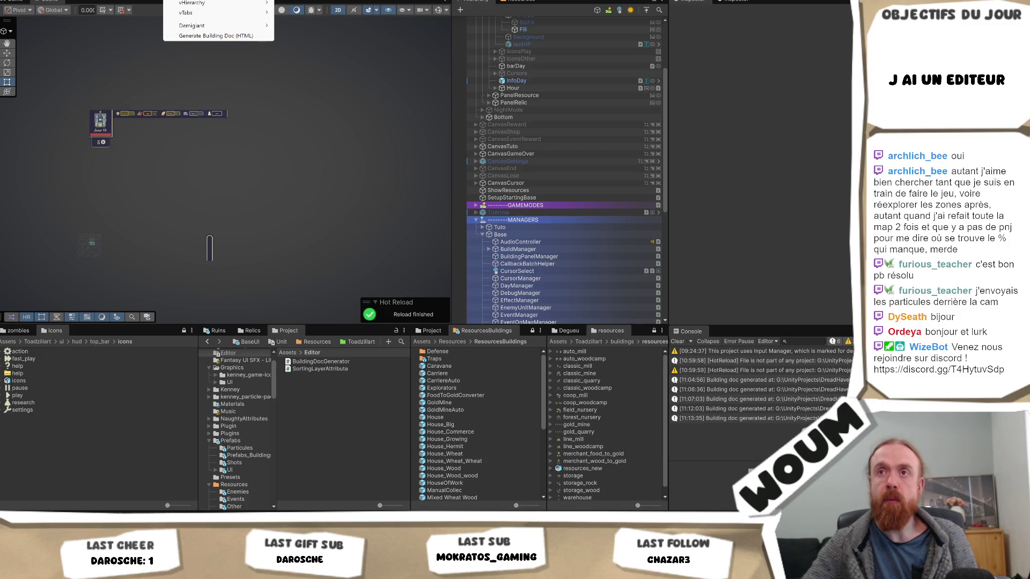
pyautogui.click(207, 36)
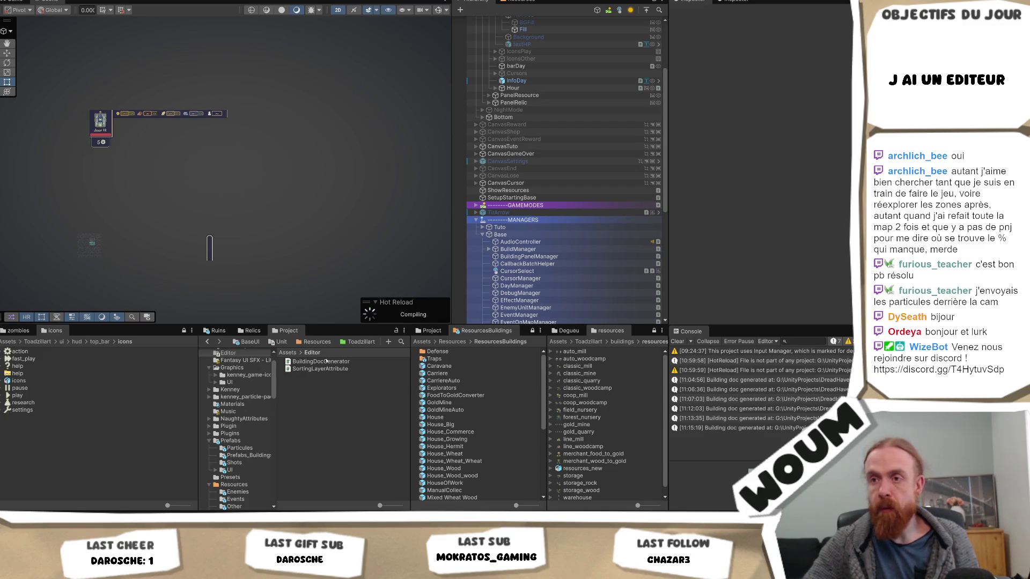
pyautogui.doubleClick(320, 362)
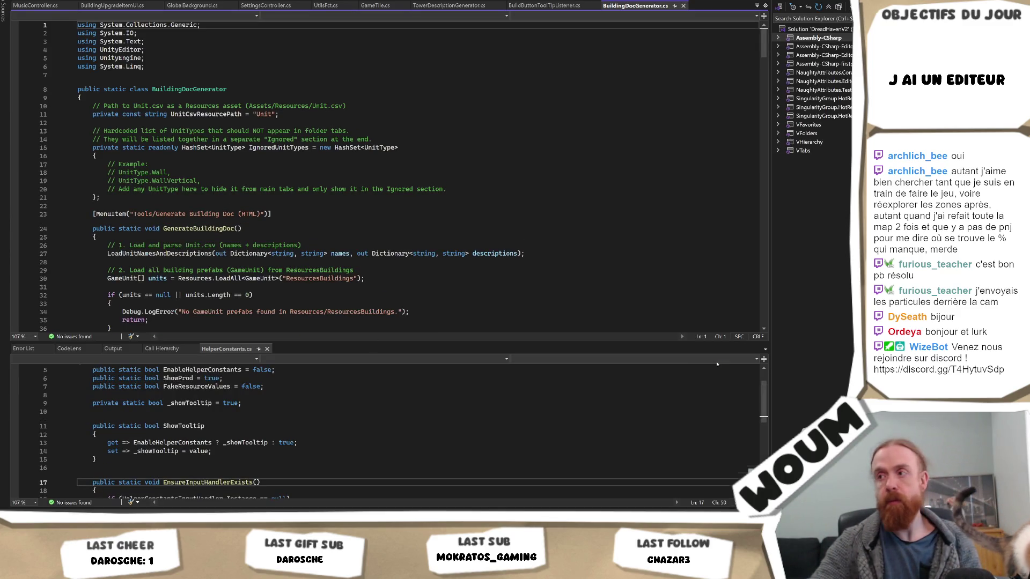
# - Go to the ResourcesBuildings prefab-loading line, then place the cursor inside the IgnoredUnitTypes set
pyautogui.click(357, 279)
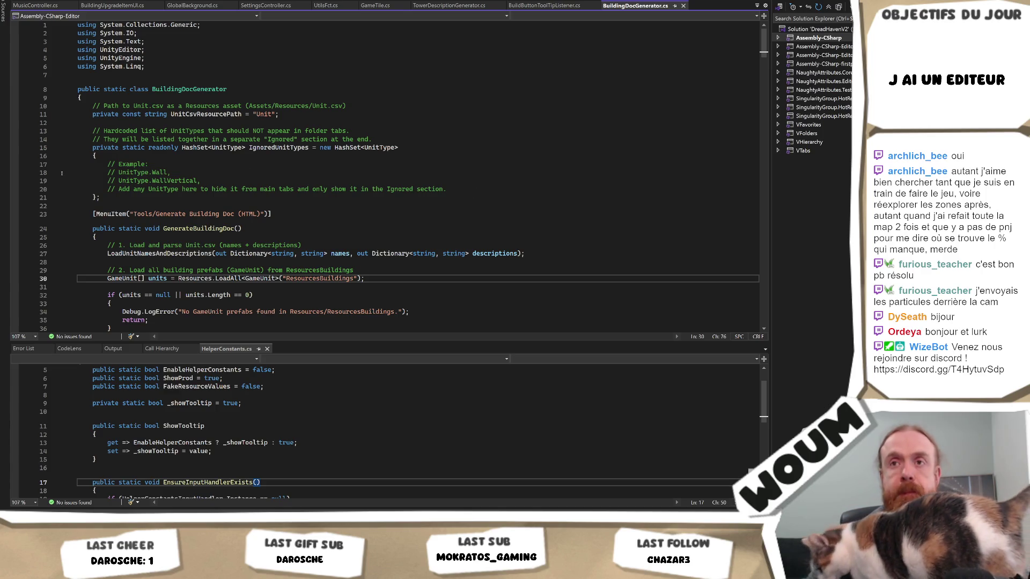
pyautogui.click(108, 164)
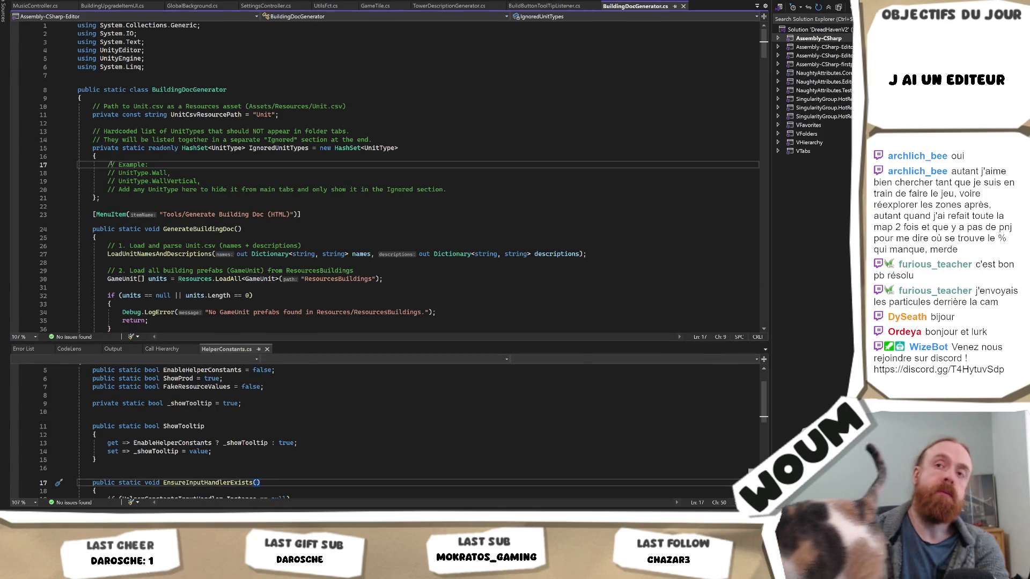
# - Delete the commented example lines 17–20 from the IgnoredUnitTypes initializer in BuildingDocGenerator.cs
pyautogui.moveTo(105, 165); pyautogui.dragTo(446, 190)
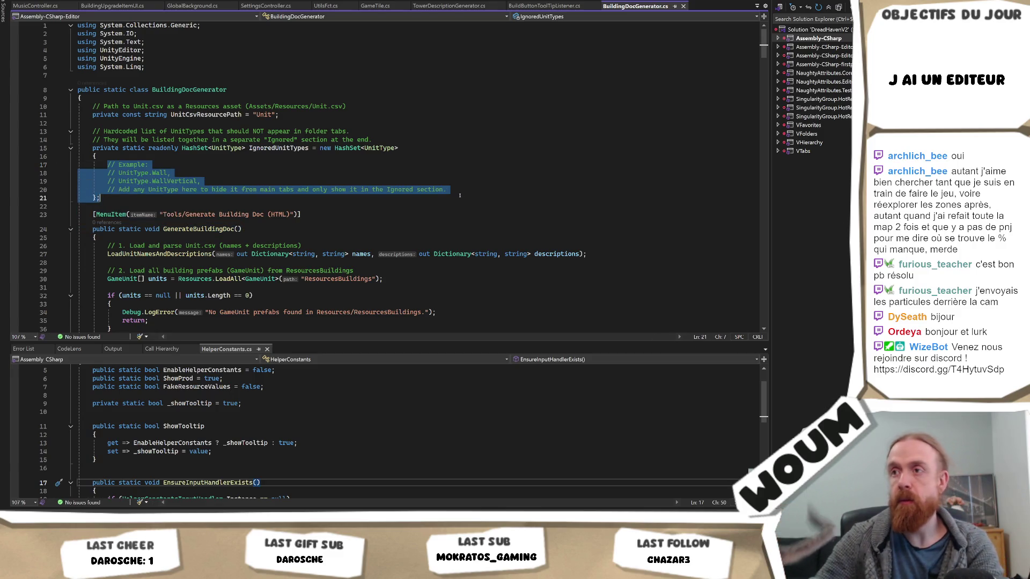
pyautogui.press('Delete')
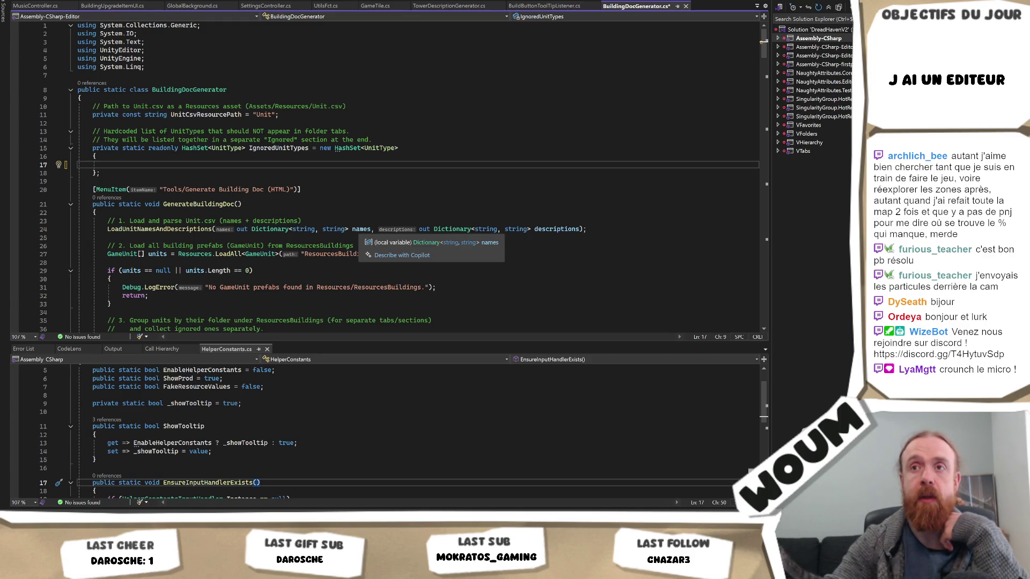
pyautogui.click(162, 169)
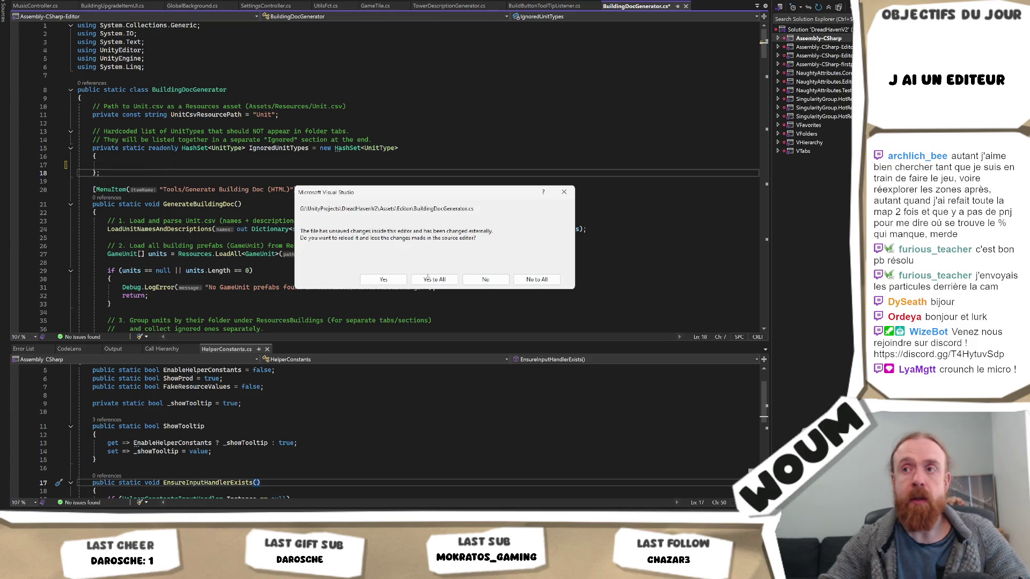
# - Reload BuildingDocGenerator.cs from disk, bringing back IgnoredUnitTypes' commented example entries
pyautogui.click(434, 280)
pyautogui.click(437, 183)
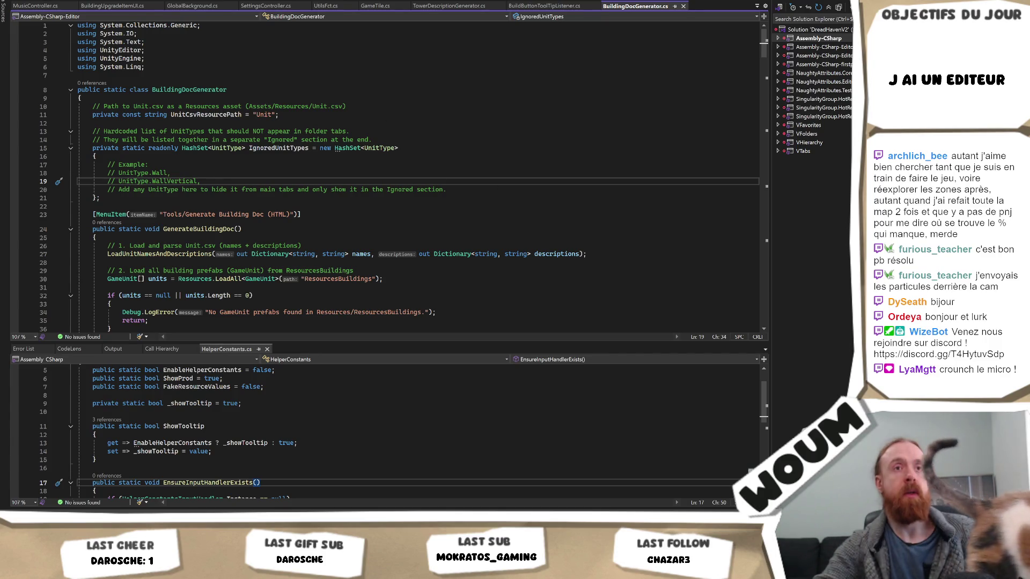
pyautogui.hotkey('alt', 'Tab')
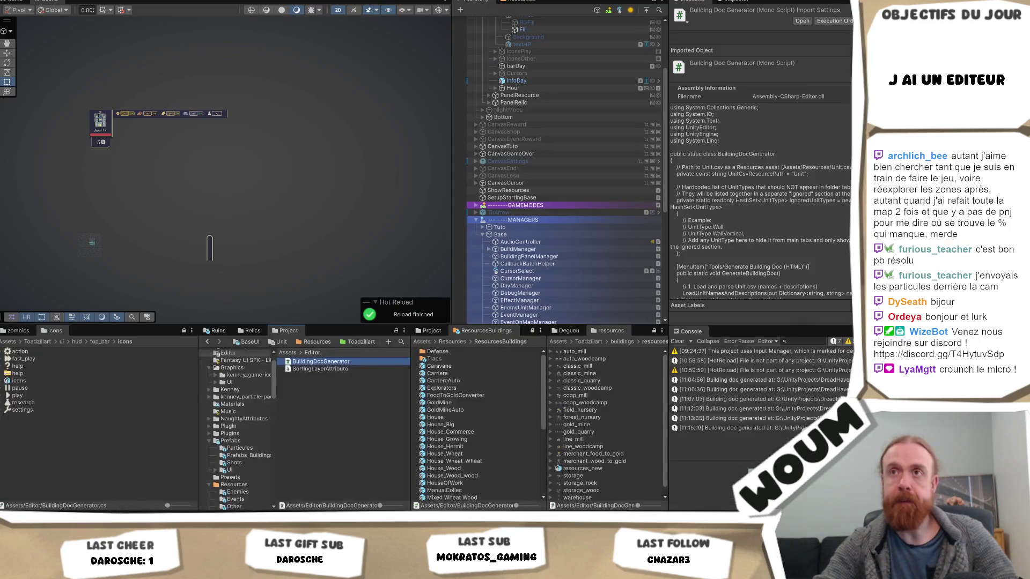
# - Run Generate Building Doc (HTML) in Unity using keyboard menu navigation
pyautogui.hotkey('alt', 'w')
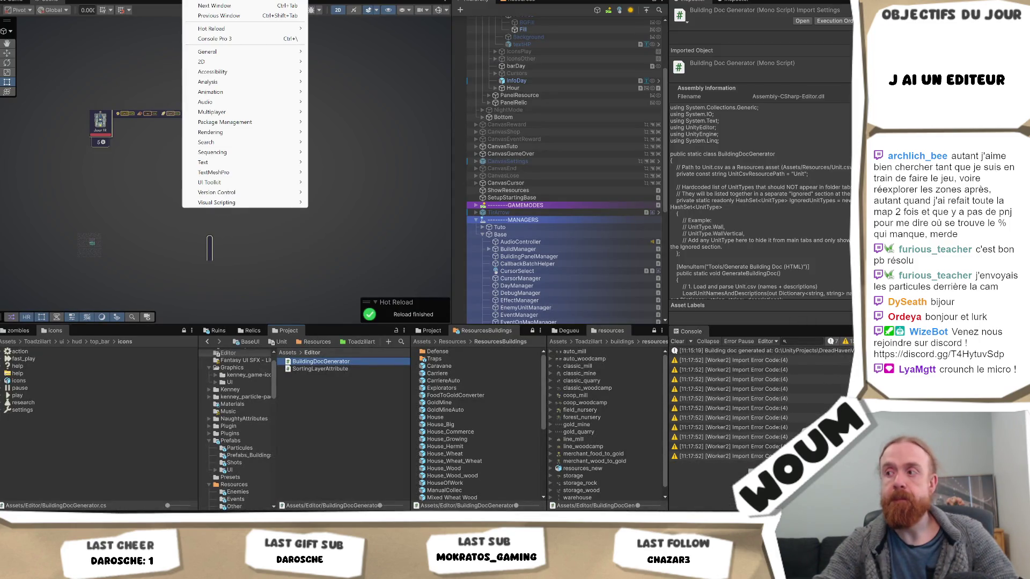
pyautogui.press('Left')
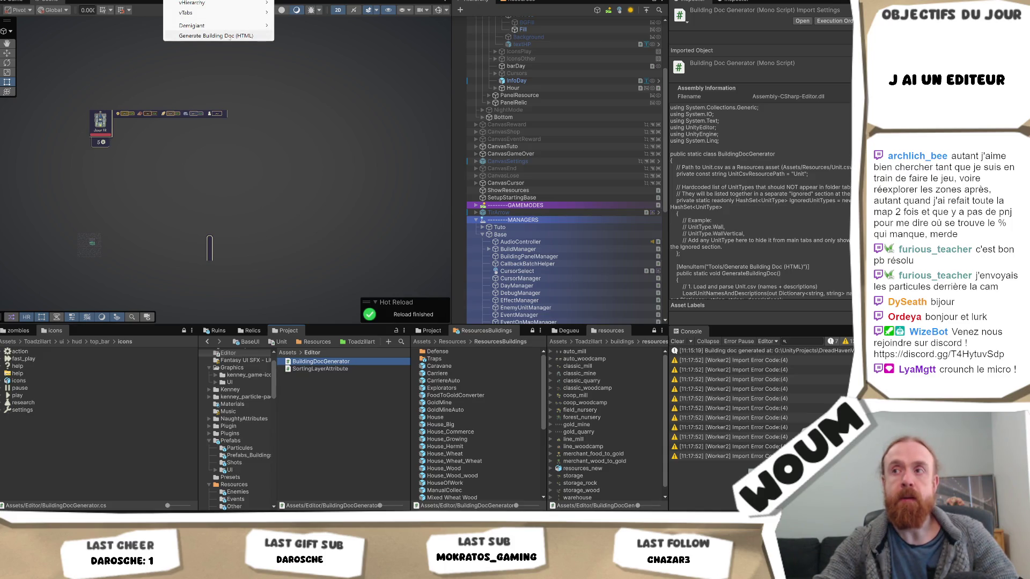
pyautogui.press('Return')
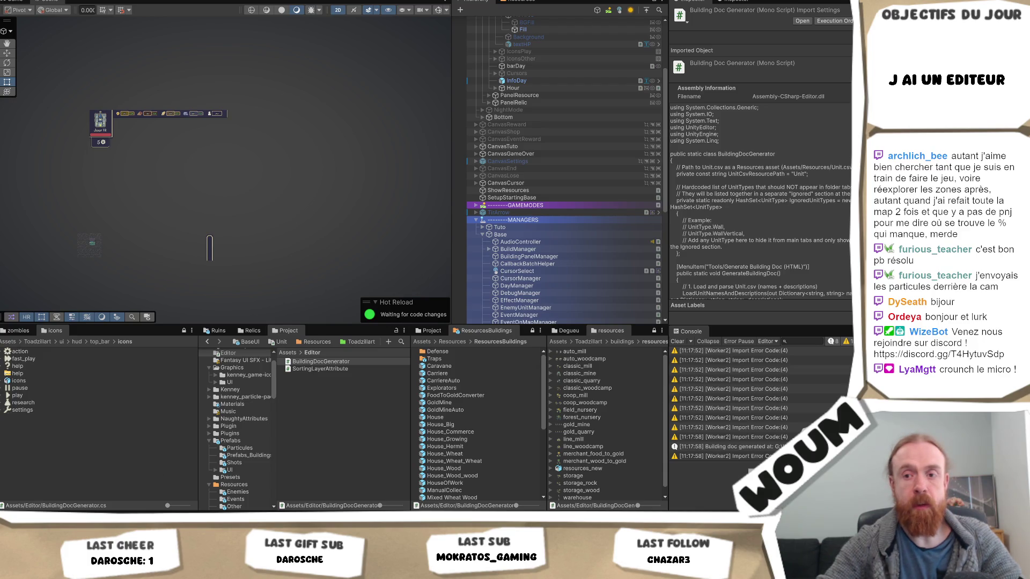
pyautogui.hotkey('alt', 'Tab')
# - Replace the example comments with entries UnitType.Undefined and UnitType.WallCoinDroit
pyautogui.moveTo(479, 190)
pyautogui.mouseDown()
pyautogui.moveTo(161, 181)
pyautogui.moveTo(107, 164)
pyautogui.mouseUp()
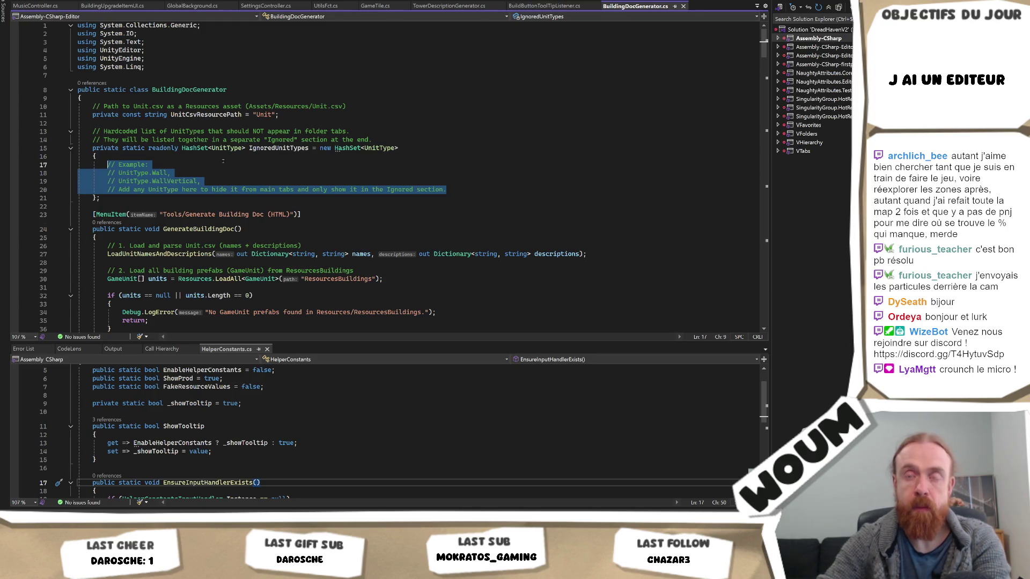
pyautogui.press('Delete')
pyautogui.write('UnitTy')
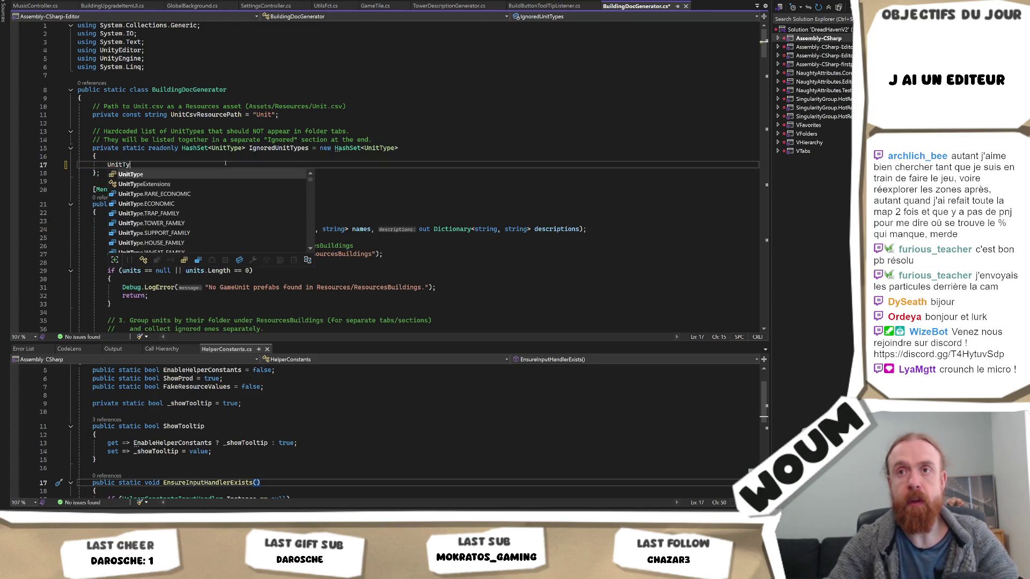
pyautogui.write('pe.')
pyautogui.press('Tab')
pyautogui.write(',')
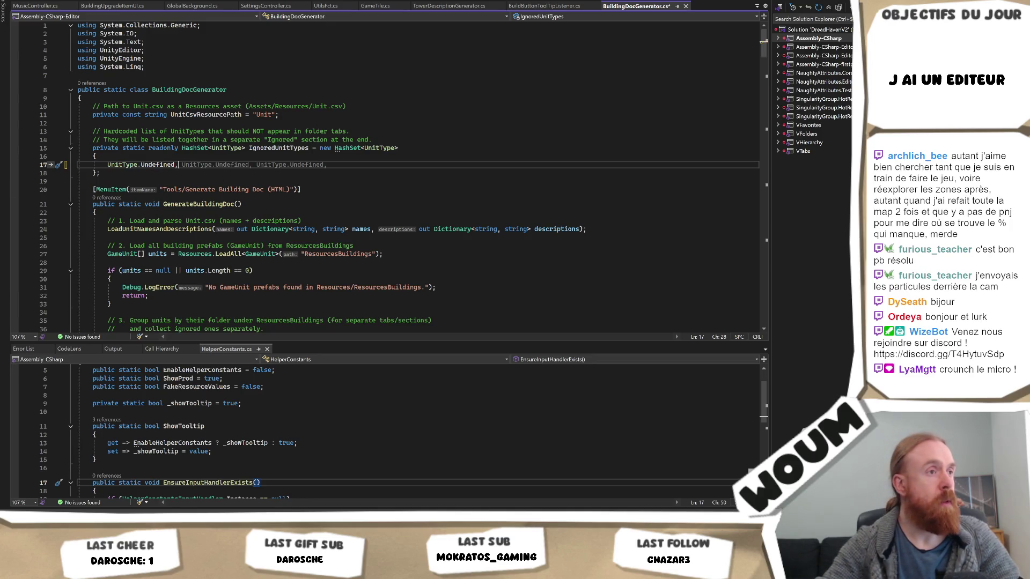
pyautogui.press('Escape')
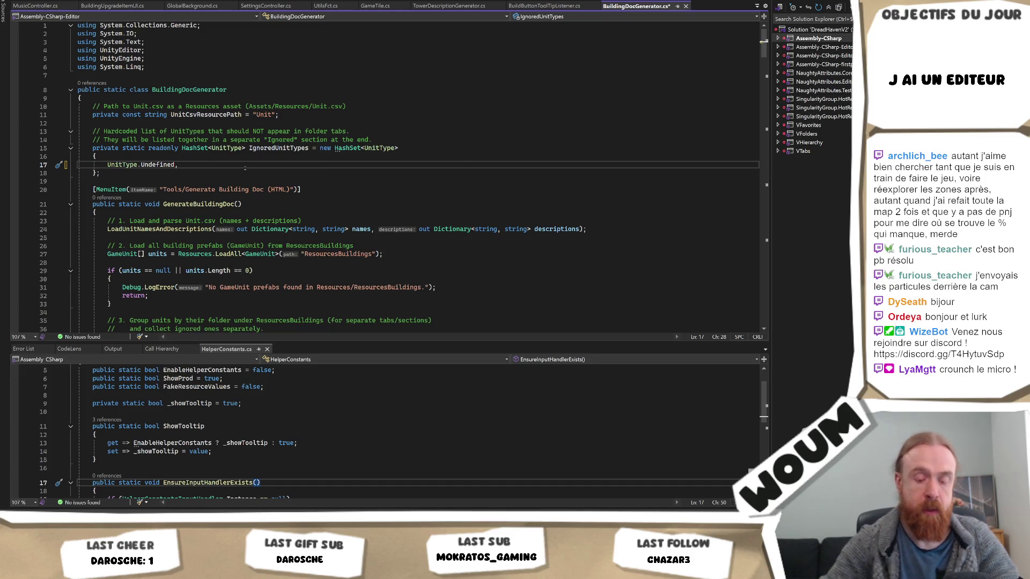
pyautogui.press('Return')
pyautogui.write('UnitType')
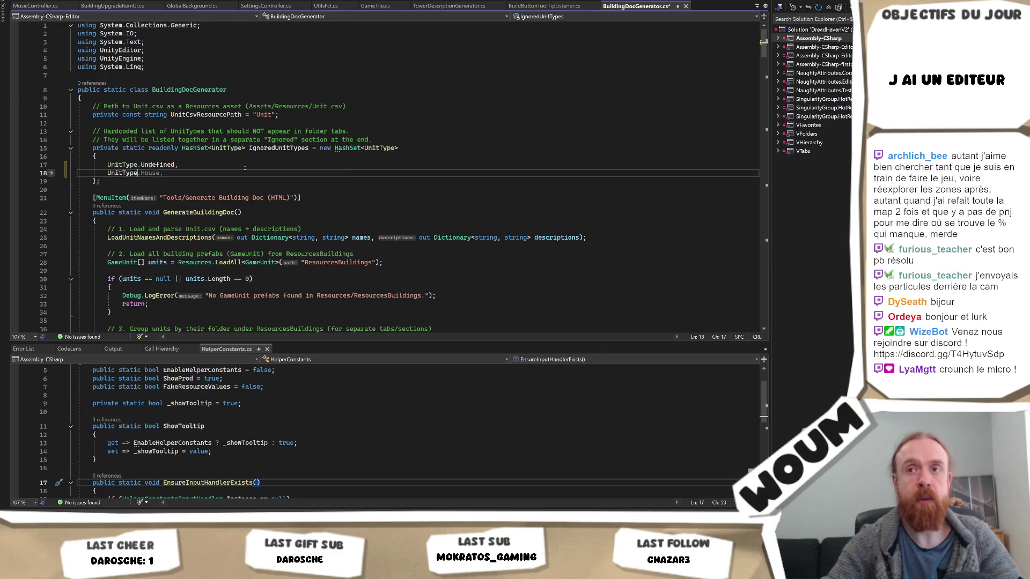
pyautogui.write('.WallCoinDroit,')
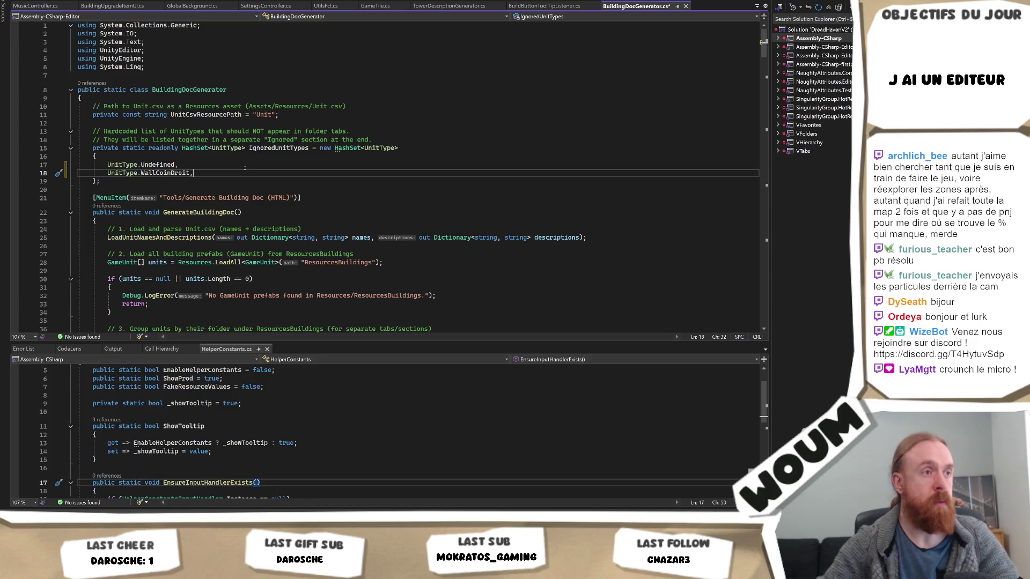
# - Duplicate the WallCoinDroit line, renaming copies WallCoinGauche, WallCoinVersHaut, WallDroit, WallGauche, WallVertical
pyautogui.hotkey('ctrl', 'd')
pyautogui.hotkey('ctrl', 'd')
pyautogui.hotkey('ctrl', 'd')
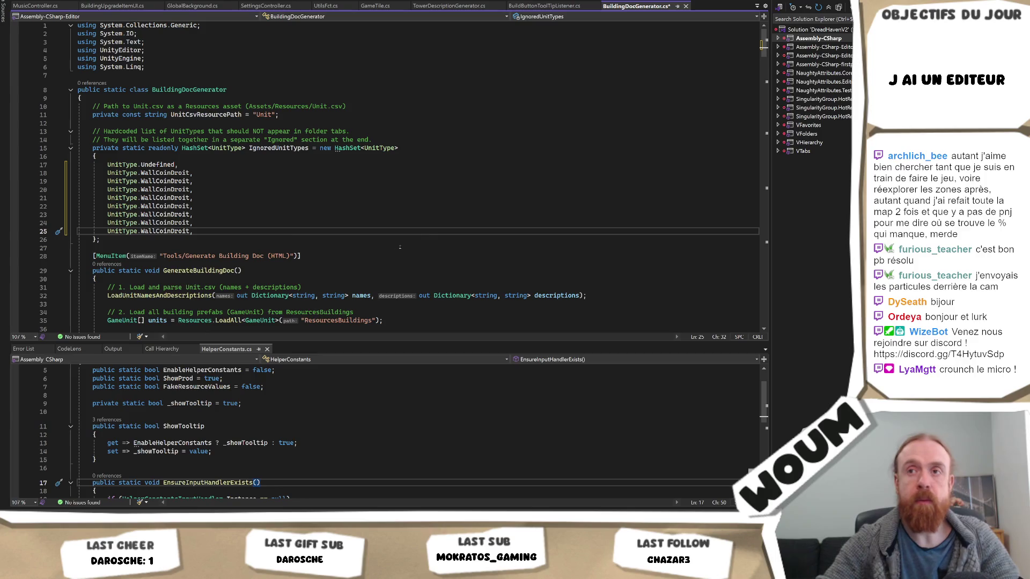
pyautogui.doubleClick(176, 181)
pyautogui.write('WallCoinGauche')
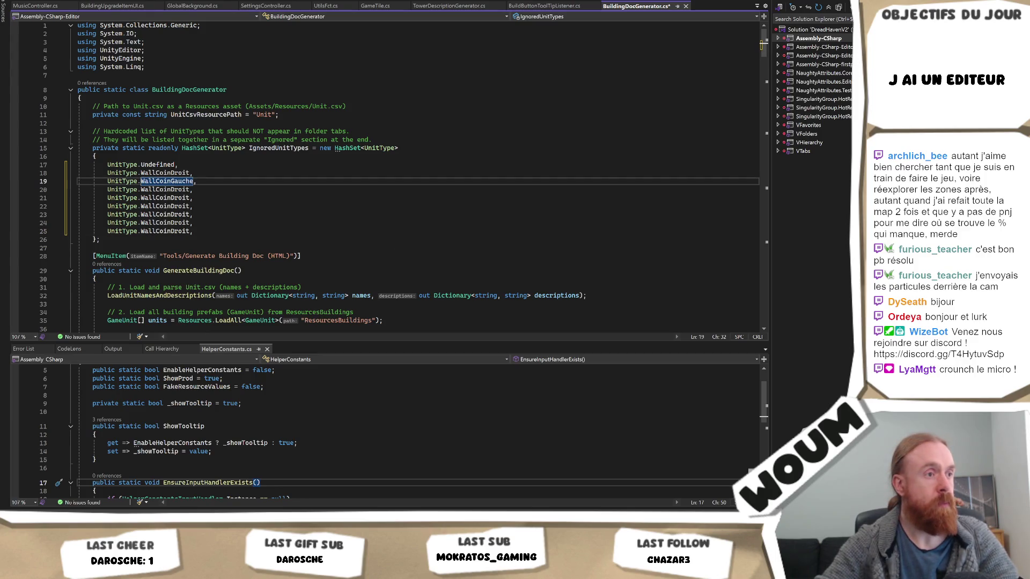
pyautogui.doubleClick(157, 191)
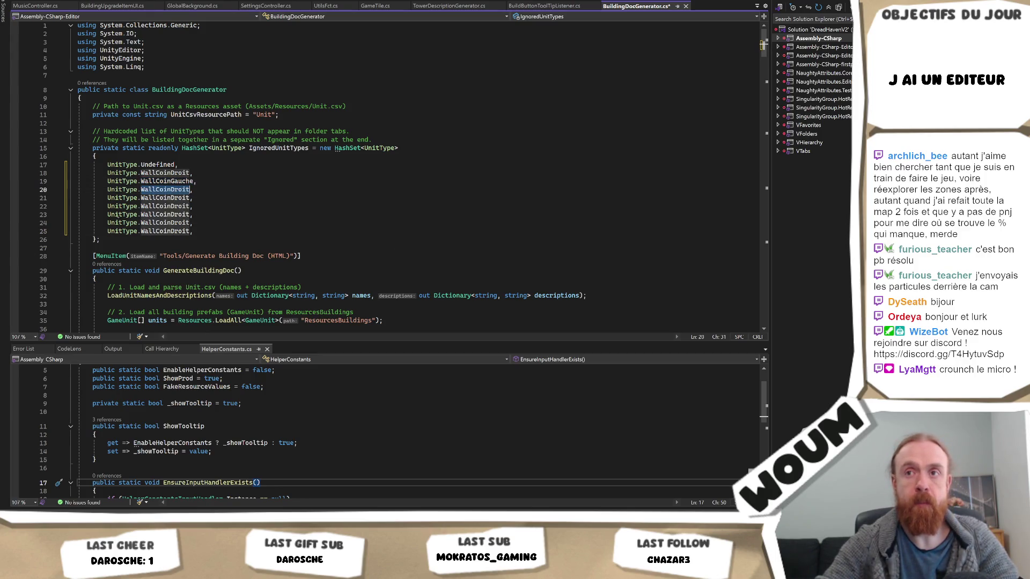
pyautogui.write('WallCoinVersHaut')
pyautogui.doubleClick(164, 198)
pyautogui.write('WallDroit')
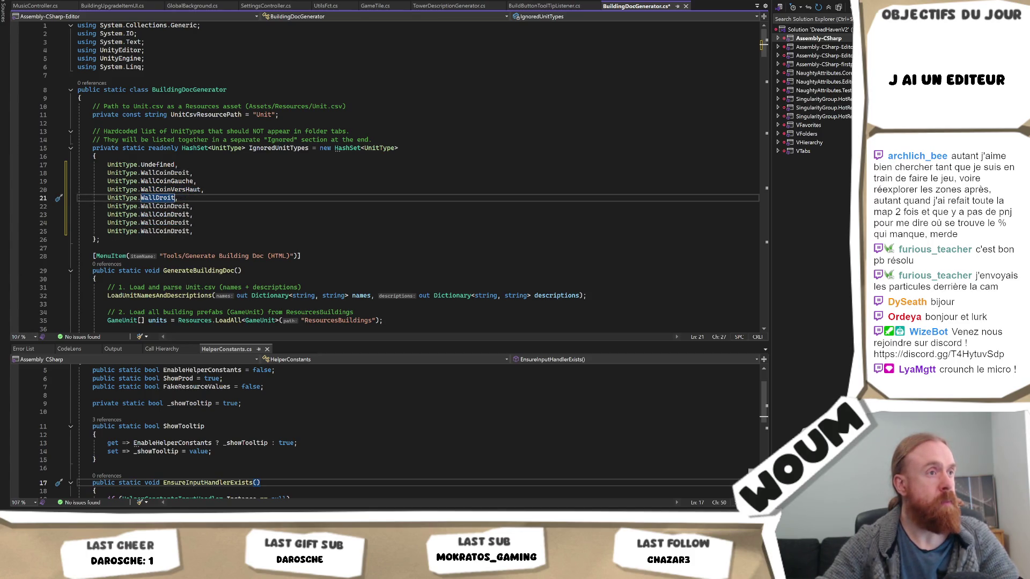
pyautogui.doubleClick(164, 207)
pyautogui.write('WallGauche')
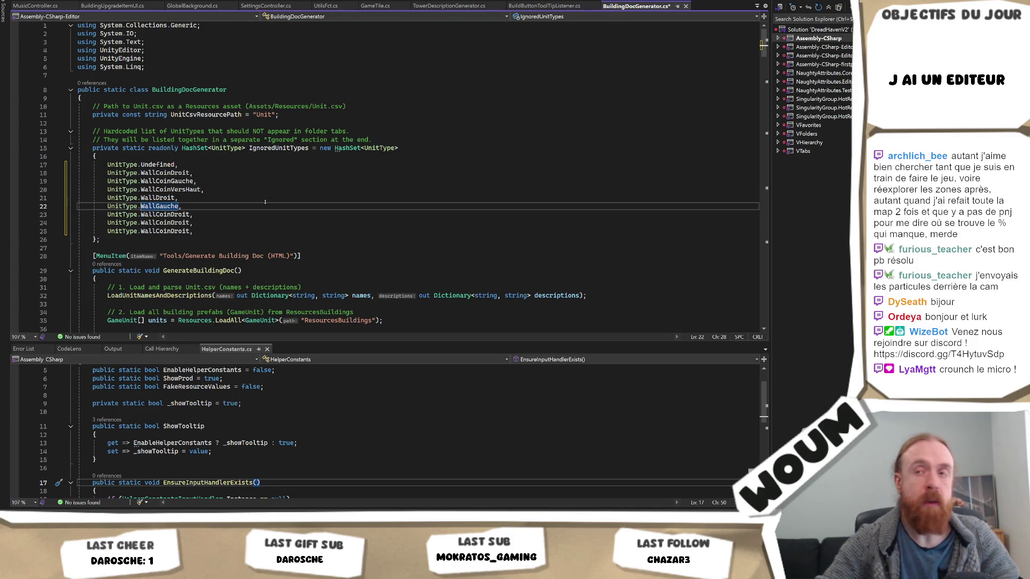
pyautogui.doubleClick(165, 214)
pyautogui.write('WallVertical')
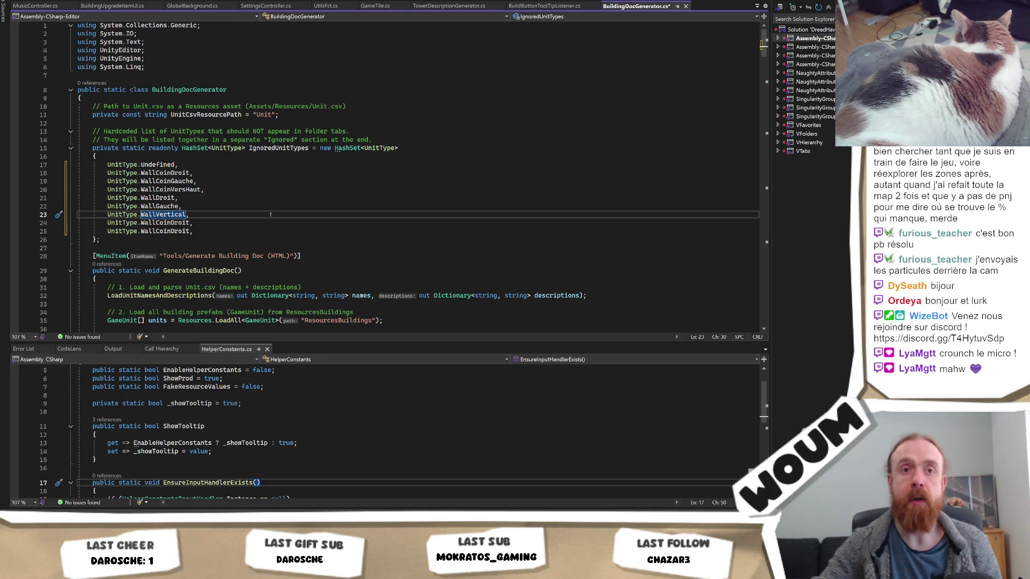
pyautogui.click(226, 236)
# - Put the caret at the end of line 25 and switch to the Unity Editor
pyautogui.press('Up')
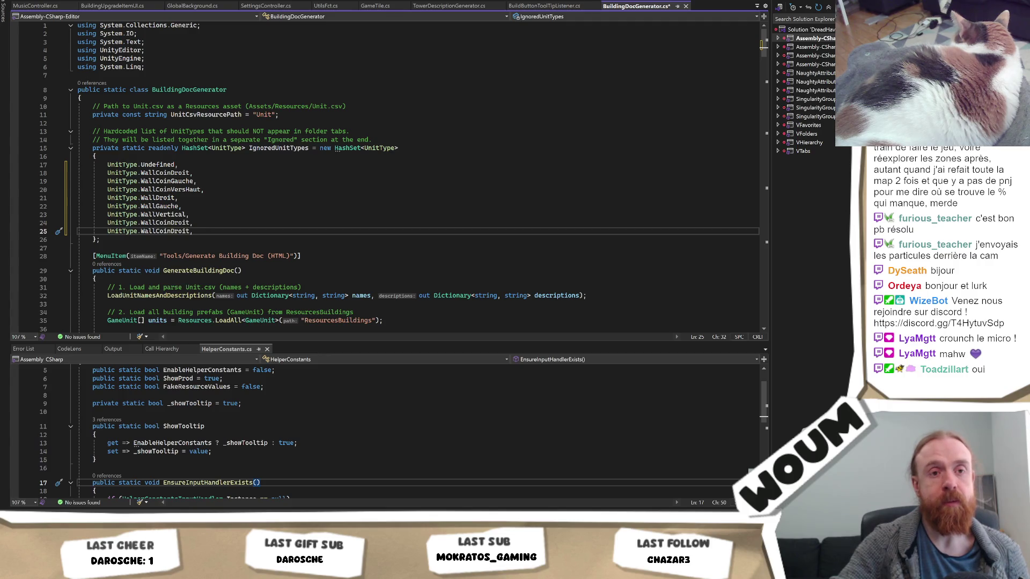
pyautogui.hotkey('alt', 'Tab')
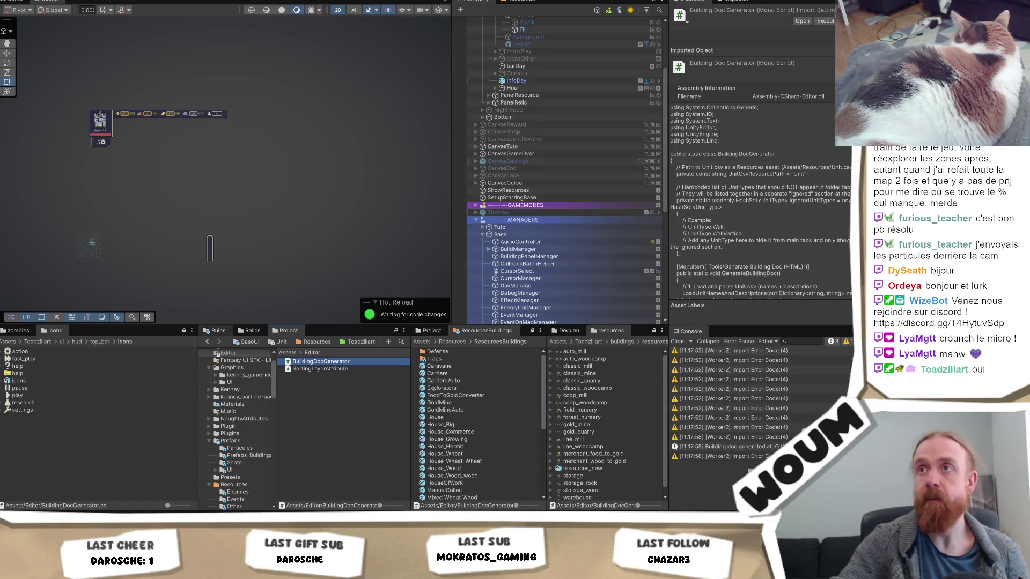
# - Run Generate Building Doc (HTML) twice from Unity's menu bar, checking the console
pyautogui.click(185, 0)
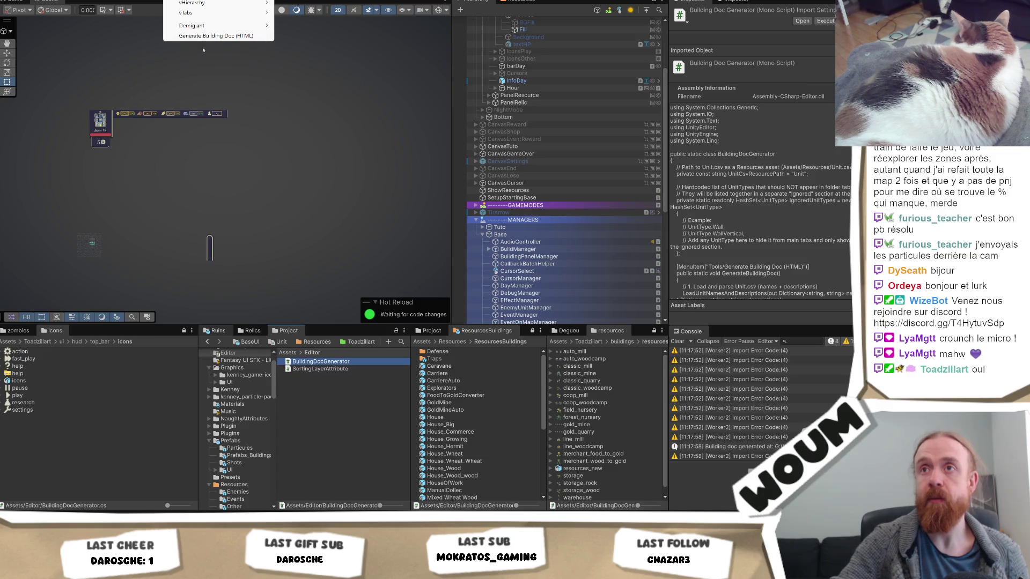
pyautogui.click(209, 36)
pyautogui.hotkey('alt', 'Tab')
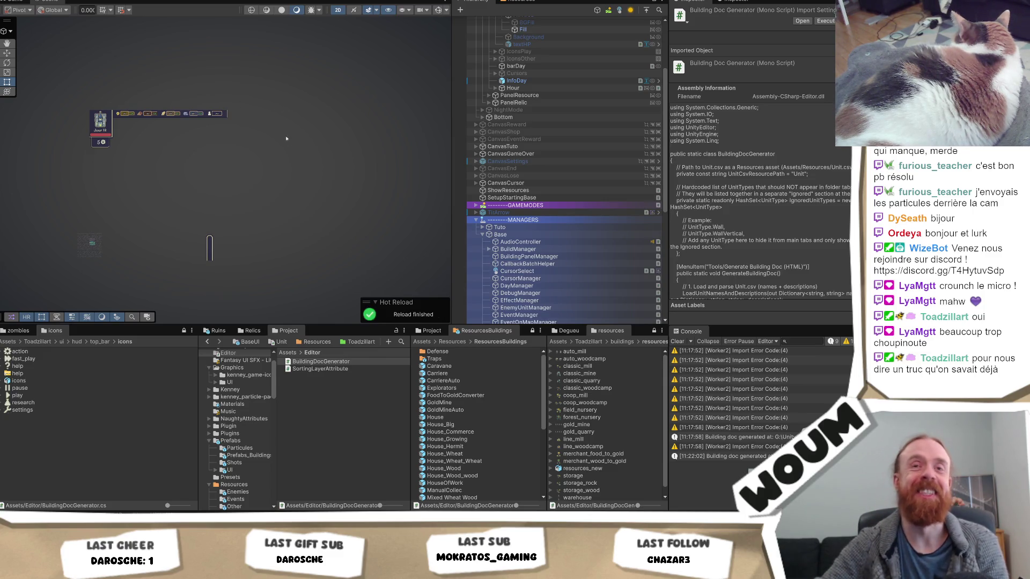
pyautogui.click(193, 1)
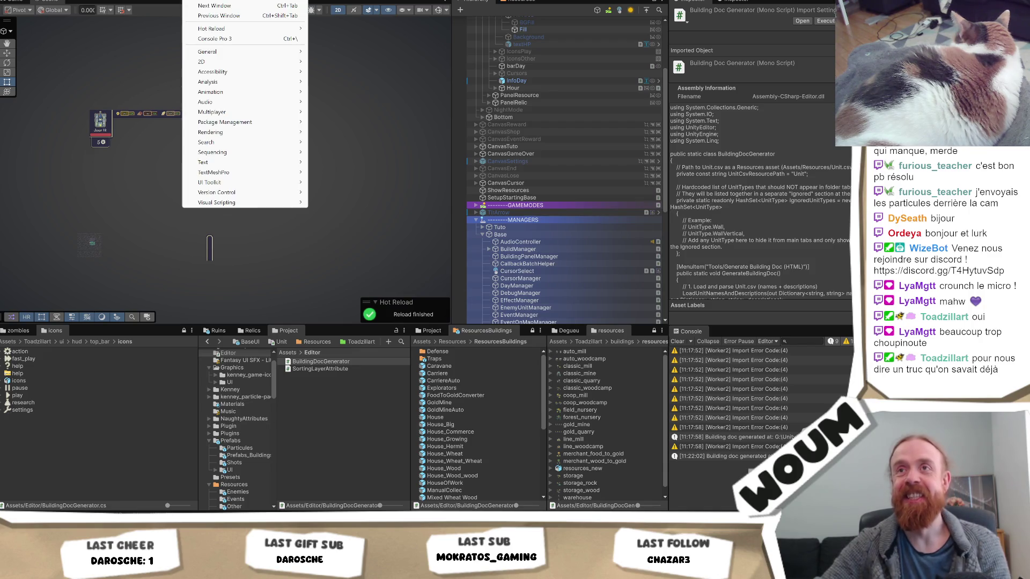
pyautogui.click(215, 35)
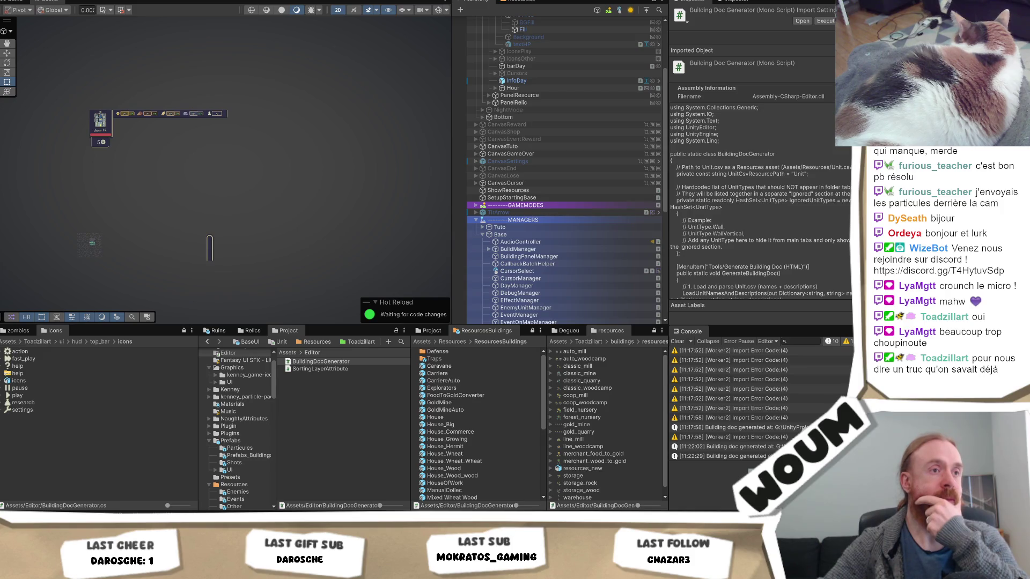
pyautogui.hotkey('alt', 'Tab')
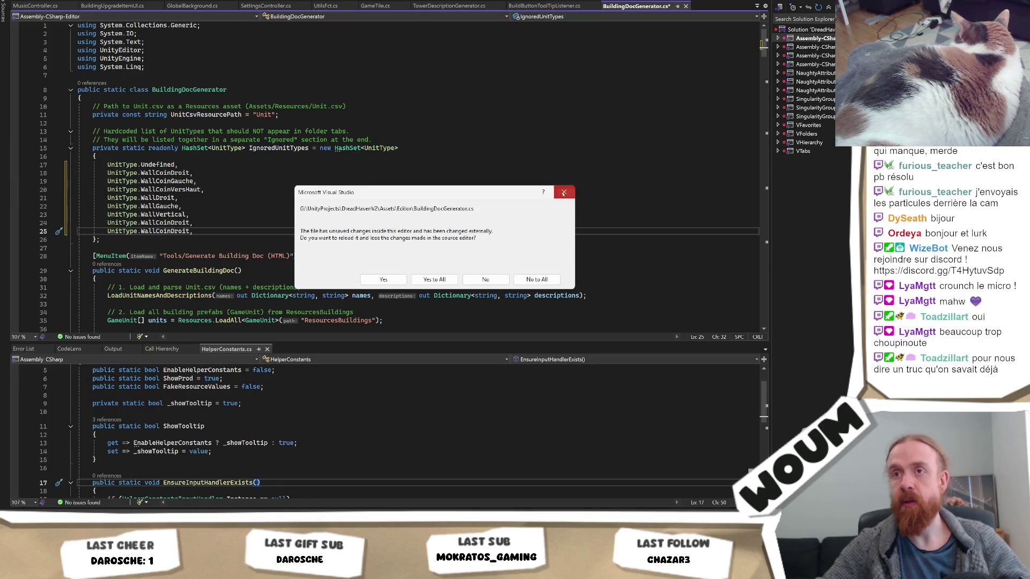
# - Dismiss the reload prompt, copy the UnitType entry lines, and close the script without saving
pyautogui.click(558, 192)
pyautogui.moveTo(194, 232); pyautogui.dragTo(54, 173)
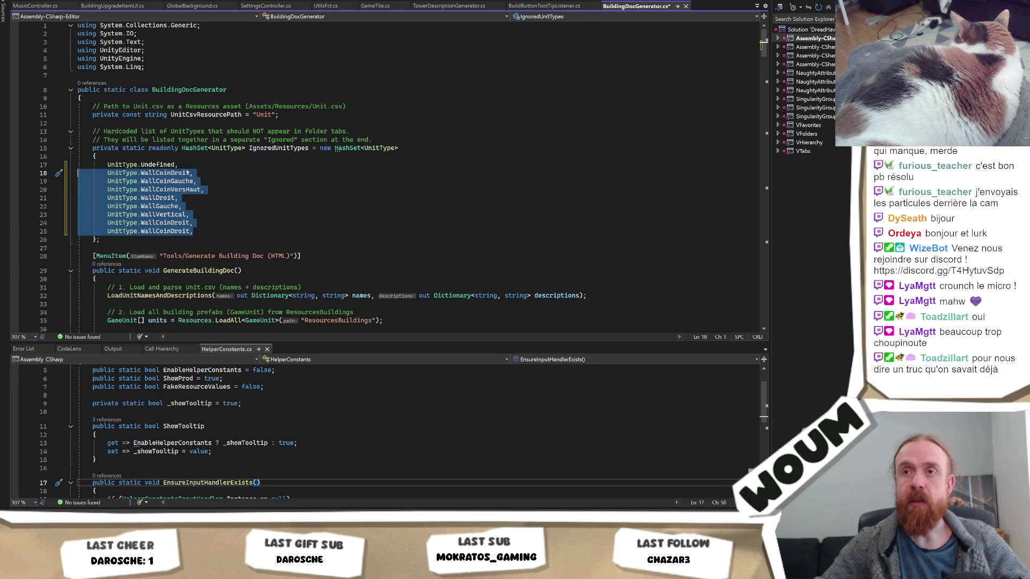
pyautogui.keyDown('shift'); pyautogui.click(97, 156); pyautogui.keyUp('shift')
pyautogui.click(686, 6)
pyautogui.click(443, 290)
# - Reopen BuildingDocGenerator from Unity, paste the entries over comment lines 17–20, and save
pyautogui.hotkey('alt', 'Tab')
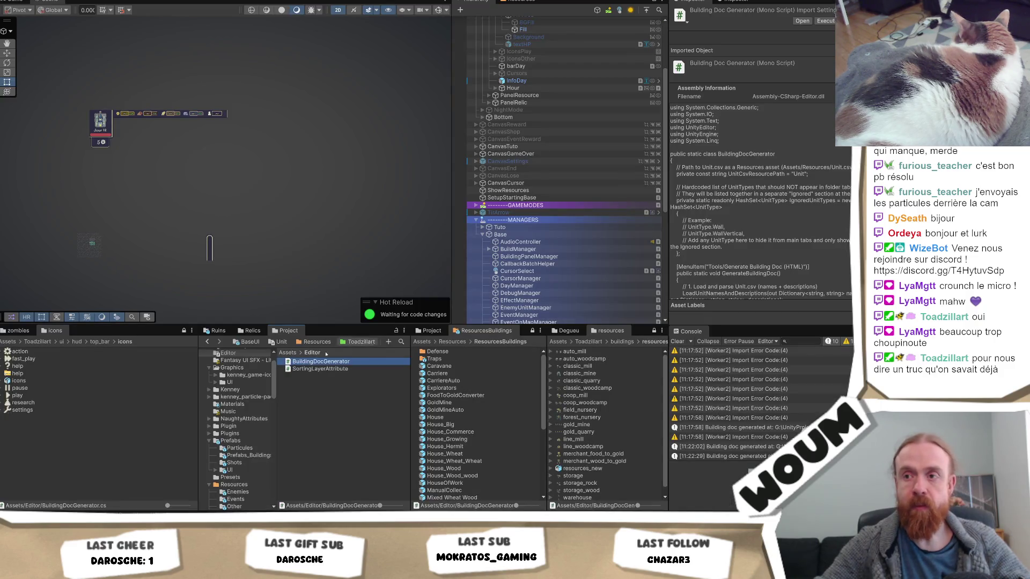
pyautogui.doubleClick(335, 366)
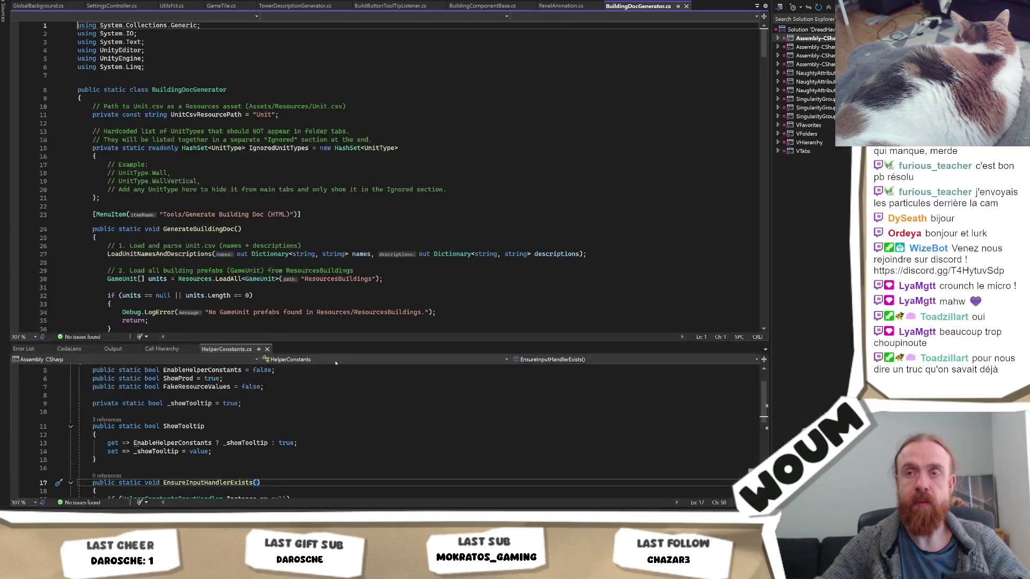
pyautogui.moveTo(461, 190); pyautogui.dragTo(473, 165)
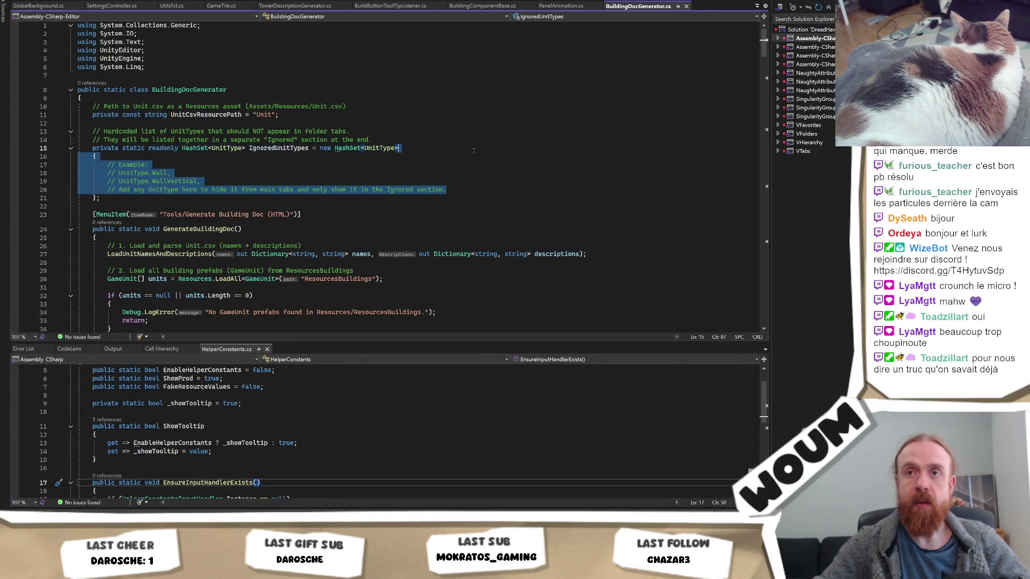
pyautogui.write('UnitType.Undefined,         UnitType.WallCoinDroit,         UnitType.WallCoinGauche,         UnitType.WallCoinVersHaut,         UnitType.WallDroit,         UnitType.WallGauche,         UnitType.WallVertical,         UnitType.WallCoinDroit,         UnitType.WallCoinDroit,')
pyautogui.hotkey('ctrl', 's')
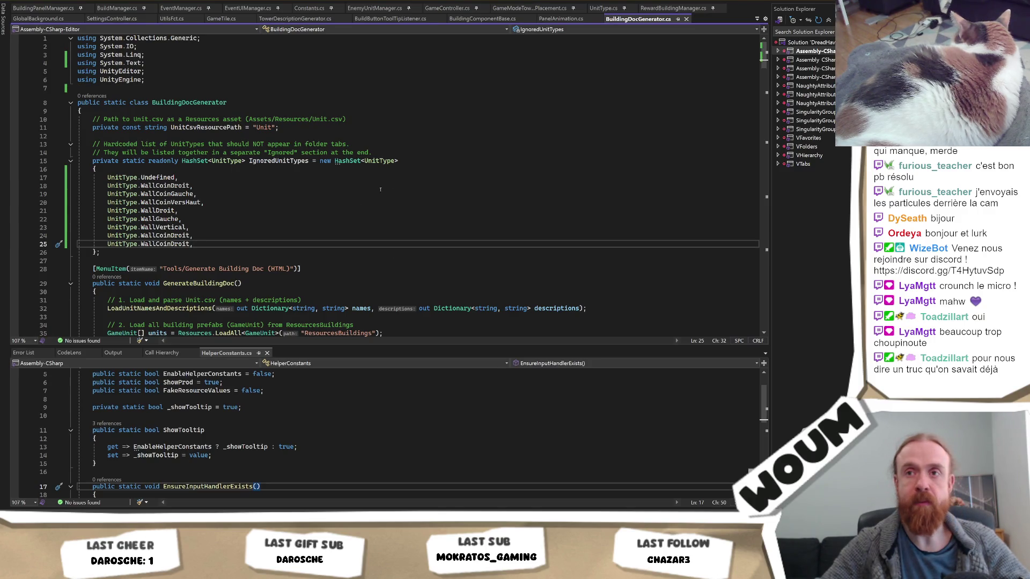
pyautogui.hotkey('alt', 'Tab')
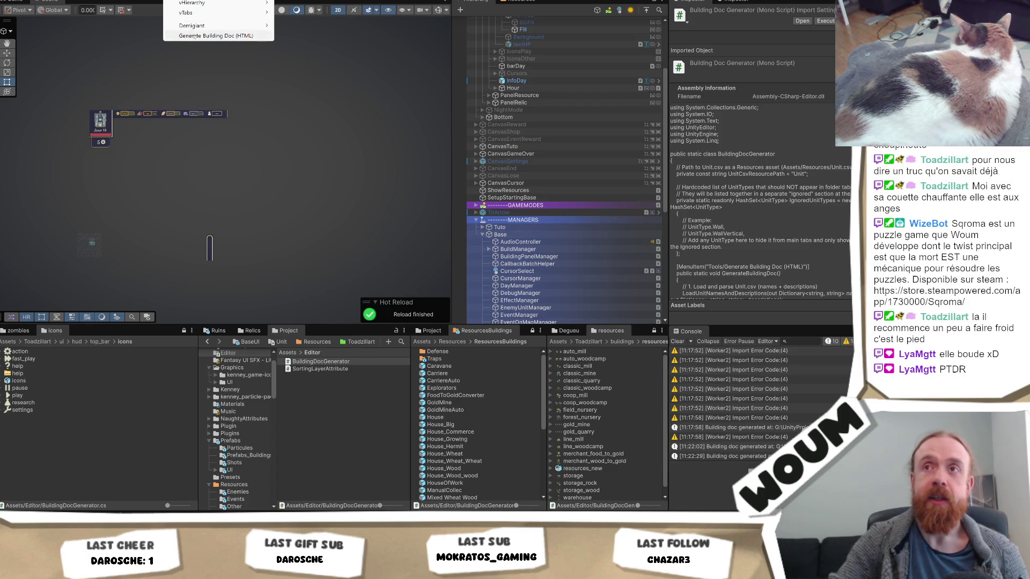
# - Run Generate Building Doc (HTML) from the Tools menu after hot reload finishes
pyautogui.click(214, 35)
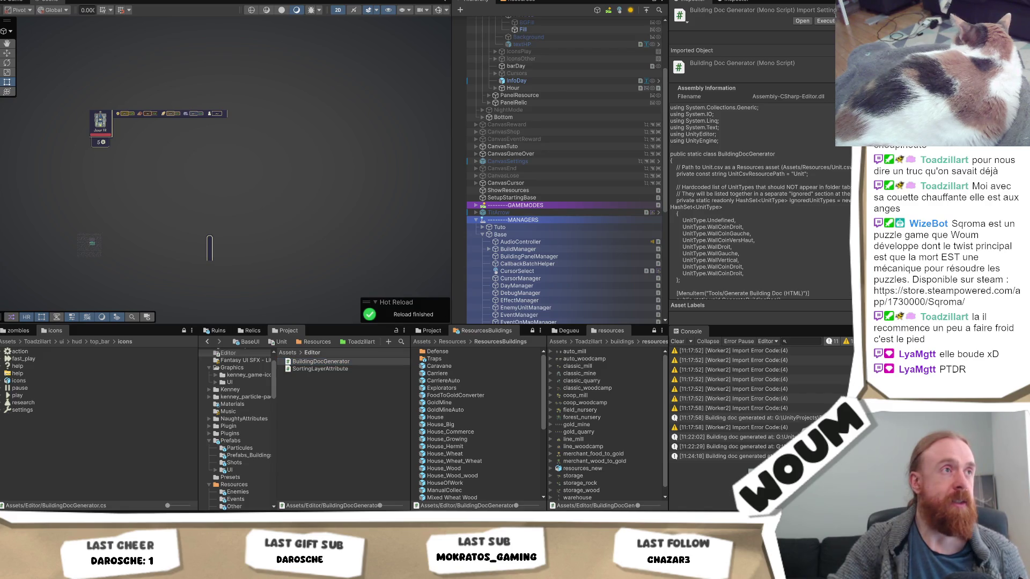